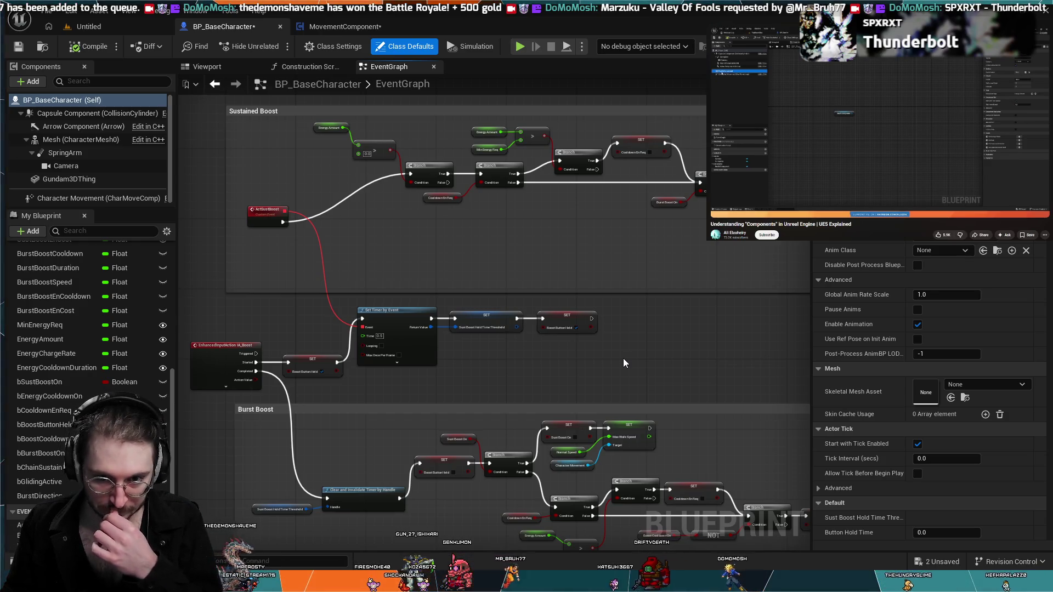
- Pan the event graph to review the lower boost node chain and the Boost Cooldown event
{"action": "scroll", "coordinate": [623, 362], "scroll_direction": "down", "scroll_amount": 2}
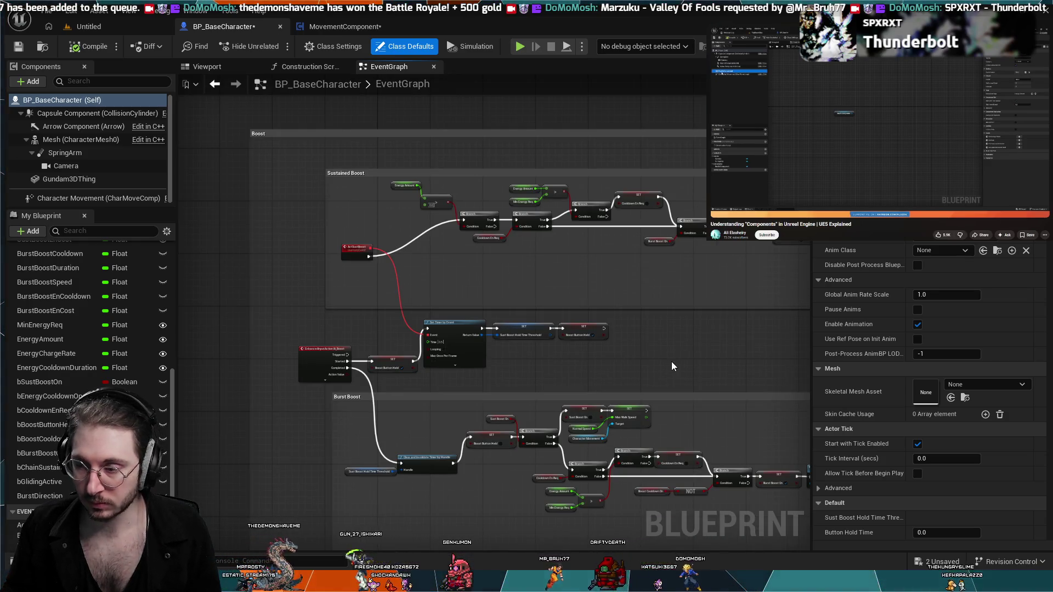
{"action": "mouse_move", "coordinate": [692, 360]}
{"action": "left_mouse_down"}
{"action": "mouse_move", "coordinate": [478, 310]}
{"action": "mouse_move", "coordinate": [496, 287]}
{"action": "mouse_move", "coordinate": [261, 226]}
{"action": "left_mouse_up"}
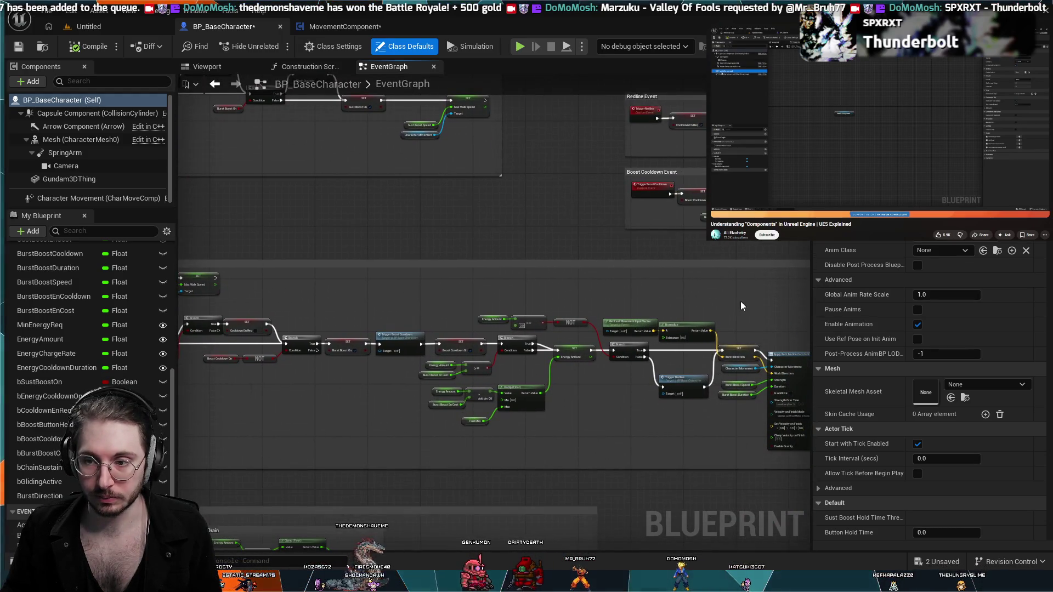
{"action": "mouse_move", "coordinate": [740, 301]}
{"action": "left_mouse_down"}
{"action": "mouse_move", "coordinate": [543, 273]}
{"action": "mouse_move", "coordinate": [976, 329]}
{"action": "left_mouse_up"}
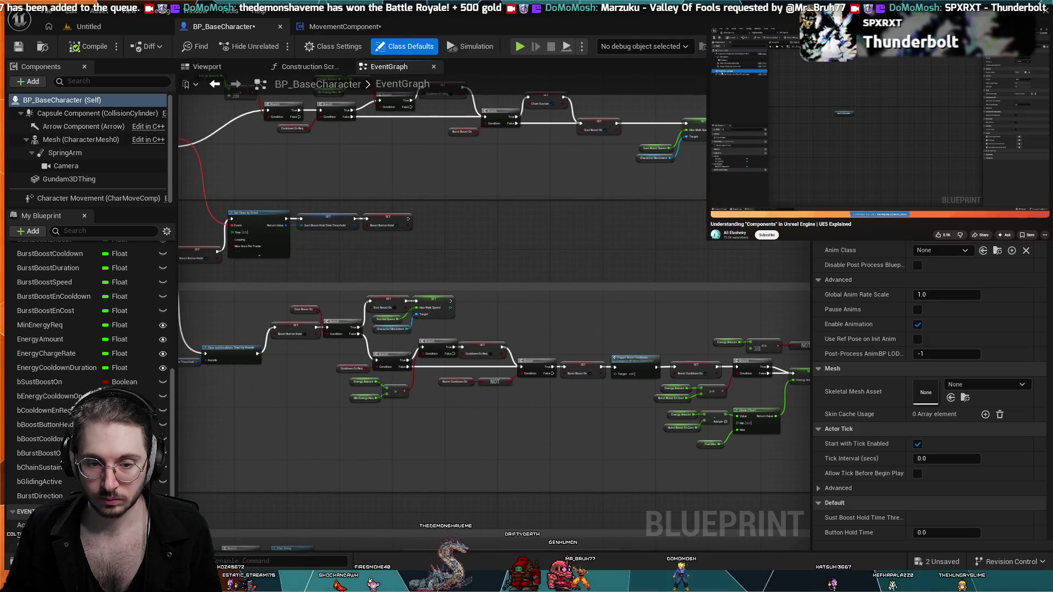
- Watch the components tutorial video, pausing and resuming it along the way
{"action": "left_click", "coordinate": [905, 150]}
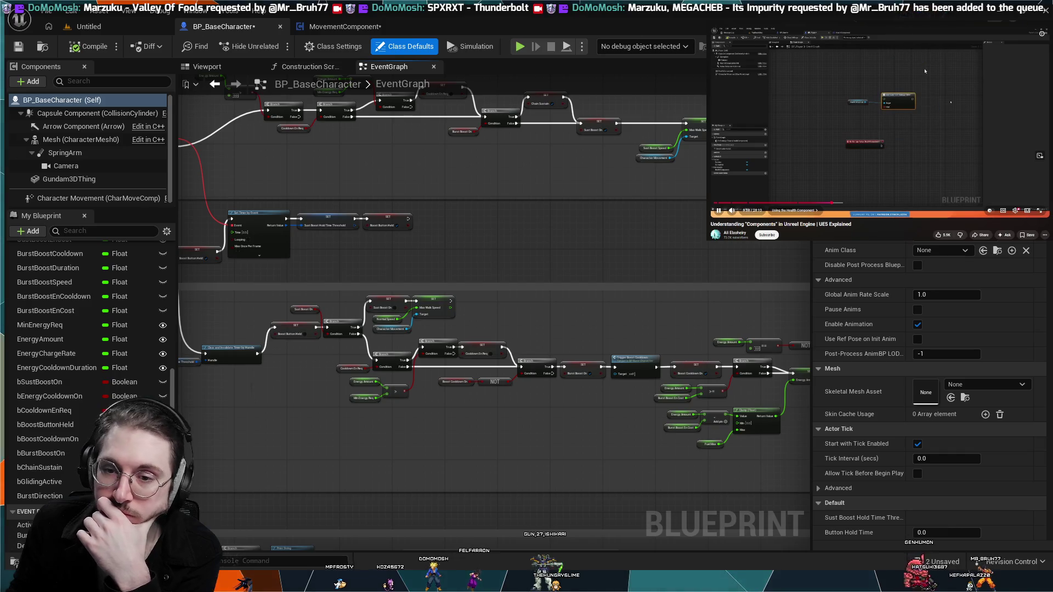
{"action": "left_click", "coordinate": [933, 121]}
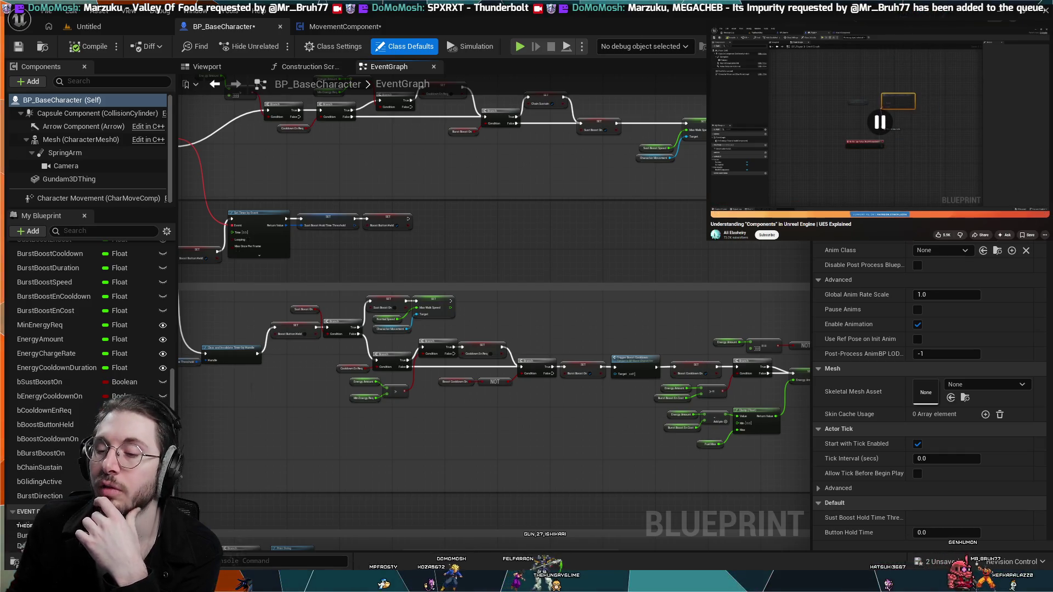
{"action": "left_click", "coordinate": [944, 181]}
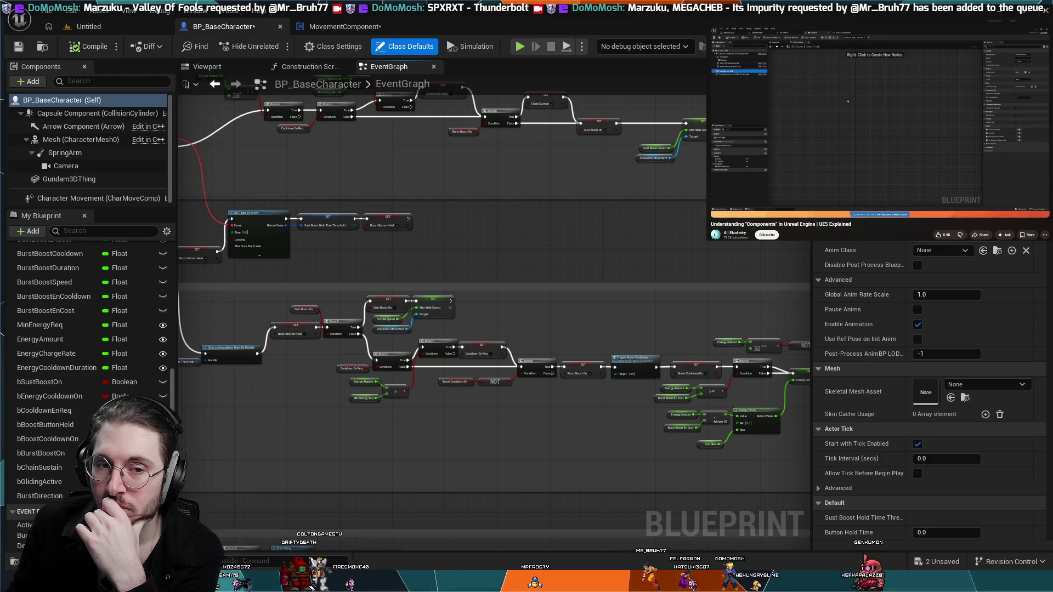
{"action": "mouse_move", "coordinate": [942, 169]}
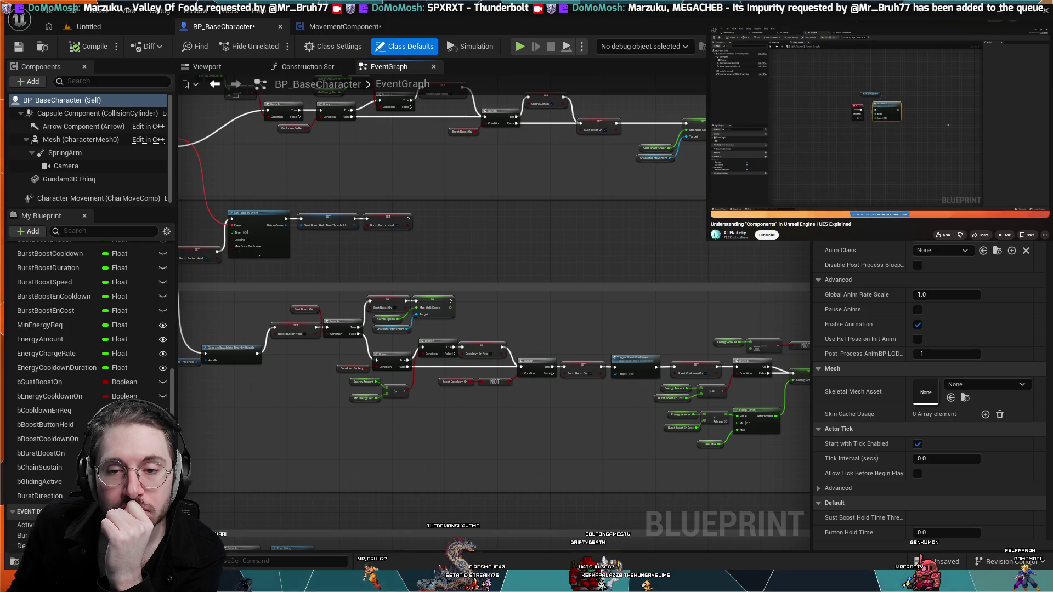
{"action": "mouse_move", "coordinate": [898, 162]}
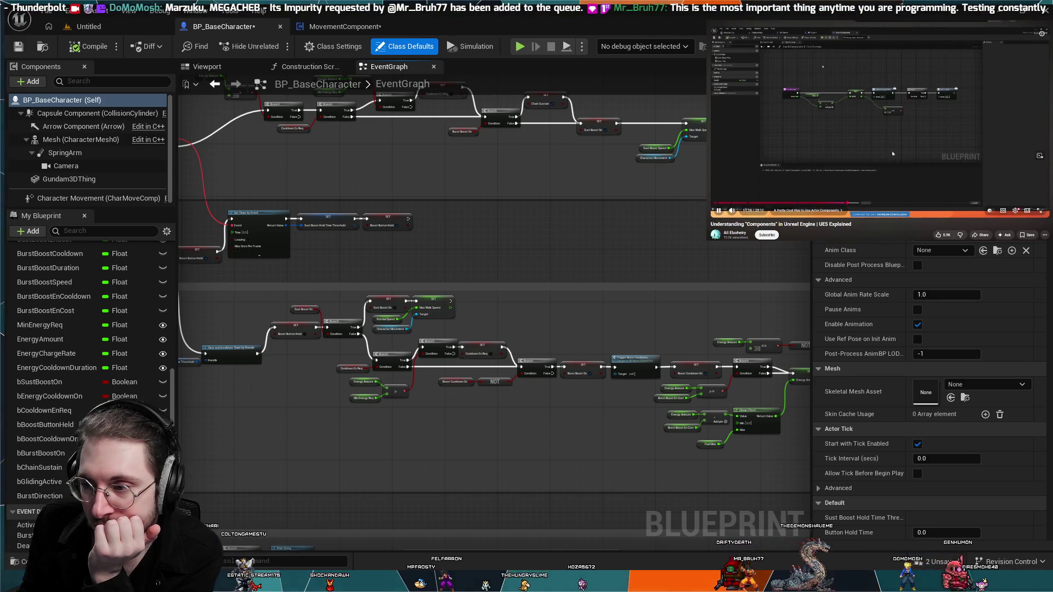
{"action": "key", "text": "k"}
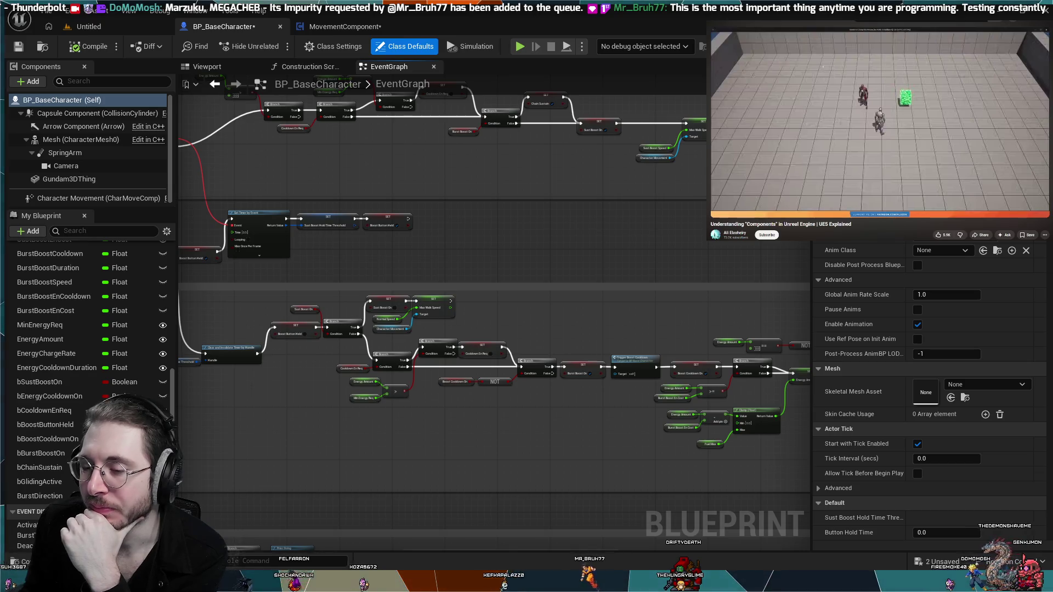
- Frame the Burst Boost nodes, compile BP_BaseCharacter, and return to the level viewport
{"action": "left_click_drag", "start_coordinate": [483, 233], "coordinate": [554, 258]}
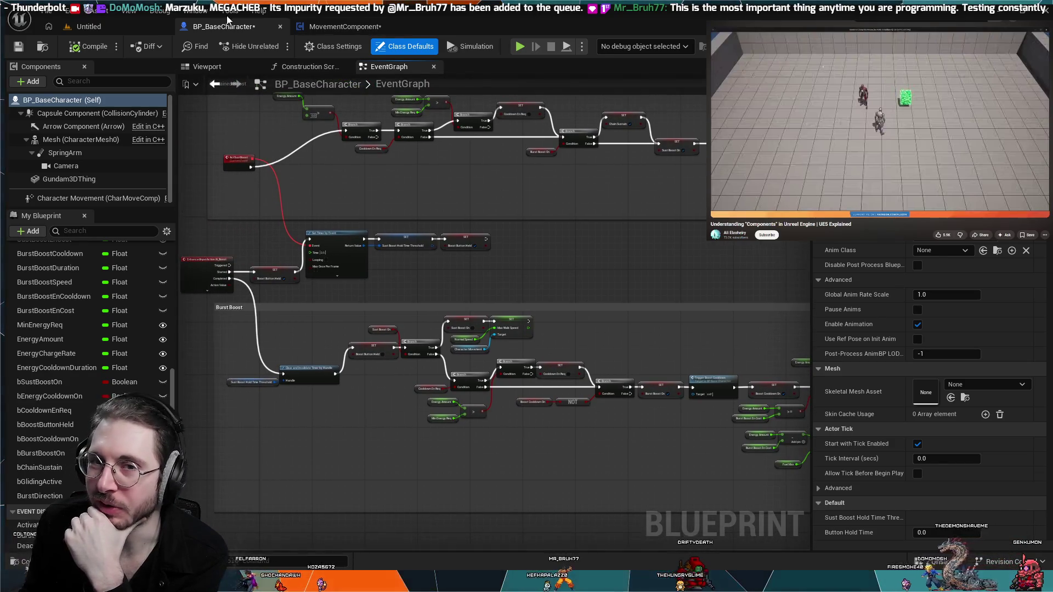
{"action": "left_click", "coordinate": [81, 48]}
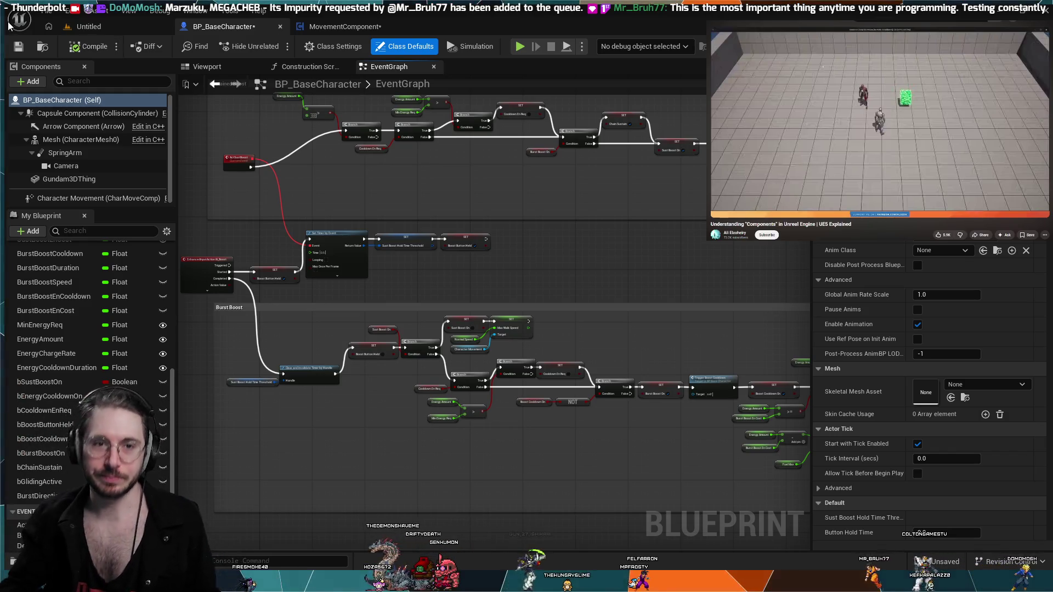
{"action": "left_click", "coordinate": [88, 26]}
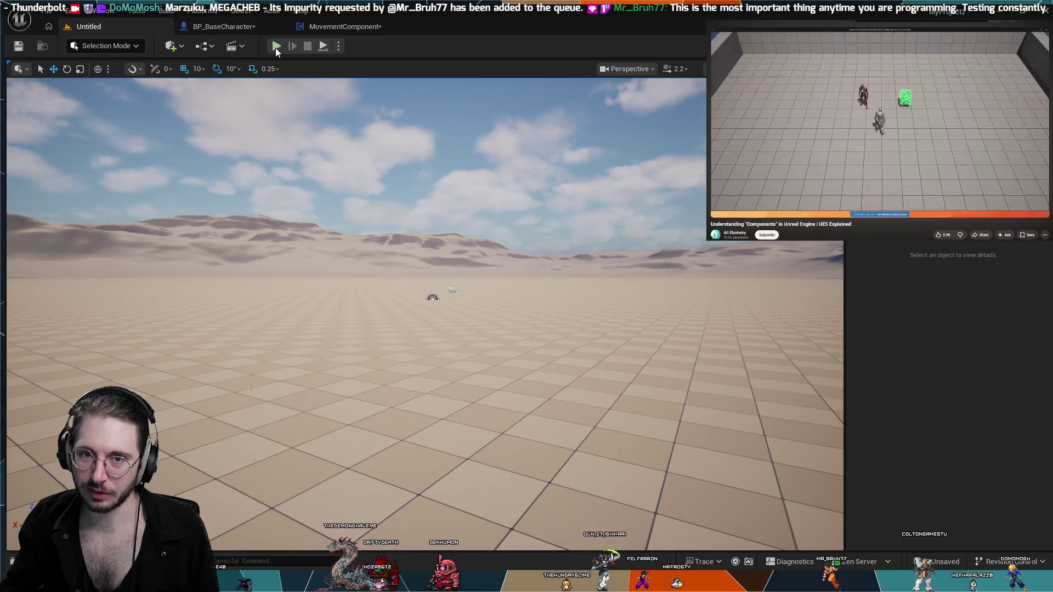
- Start and stop a quick playtest, then playtest again flying the green mech with boost
{"action": "left_click", "coordinate": [276, 46]}
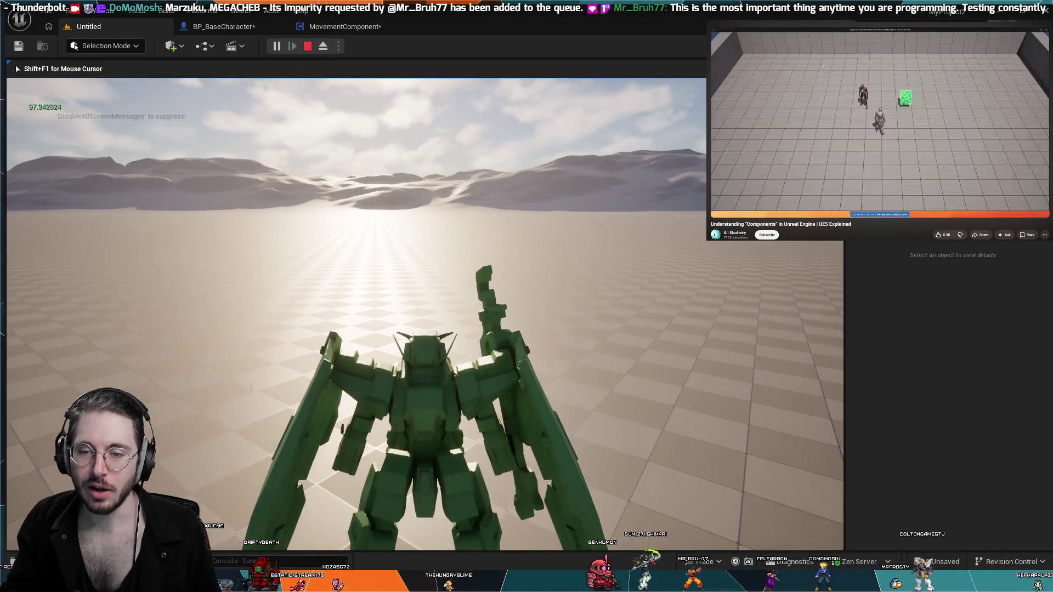
{"action": "key", "text": "Escape"}
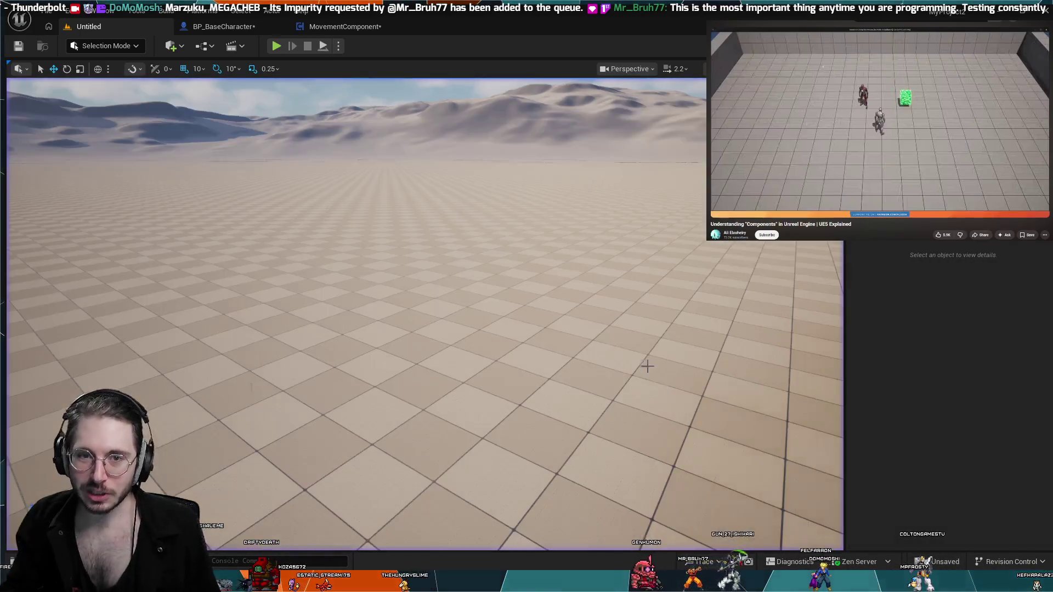
{"action": "left_click", "coordinate": [276, 46]}
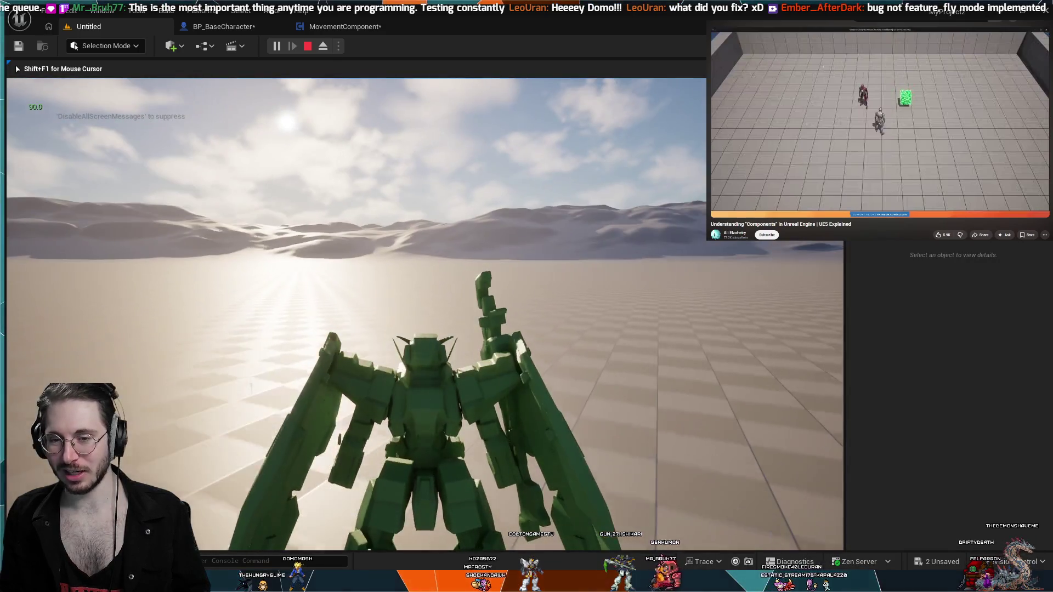
{"action": "key", "text": "Escape"}
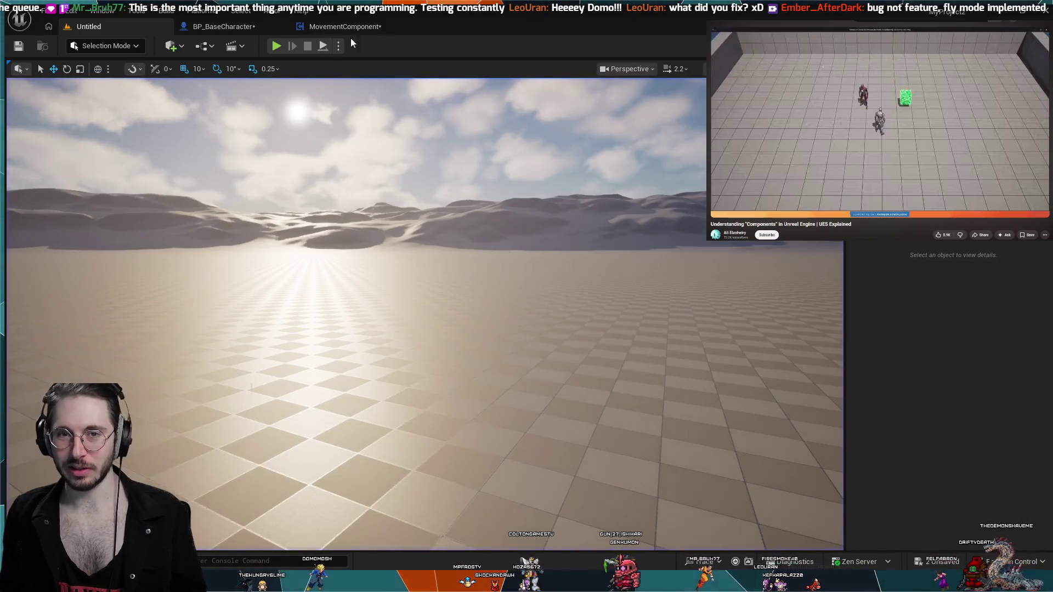
{"action": "left_click", "coordinate": [211, 27]}
{"action": "scroll", "coordinate": [492, 318], "scroll_direction": "up", "scroll_amount": 5}
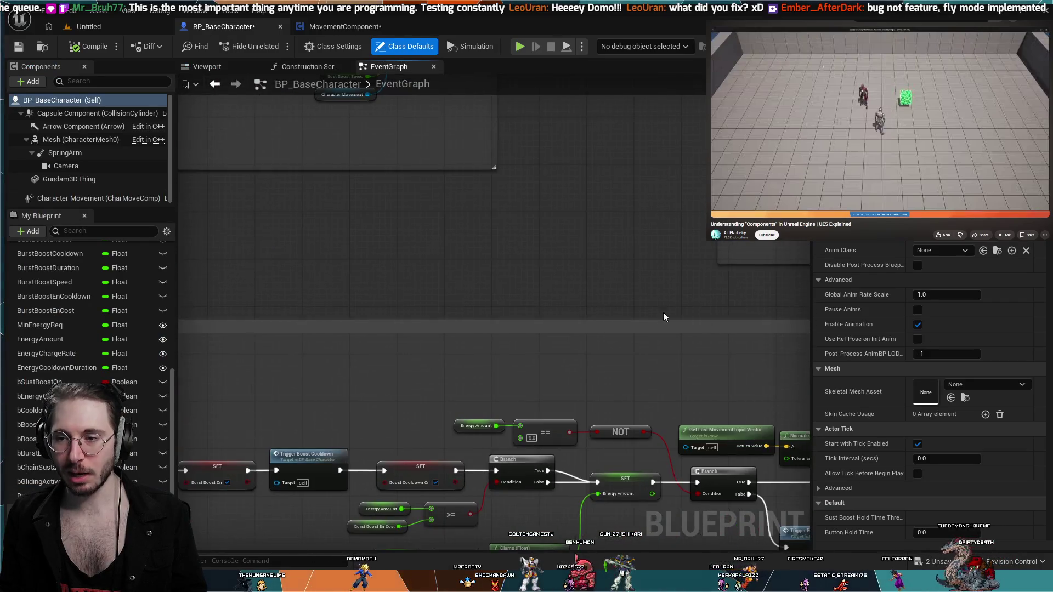
{"action": "scroll", "coordinate": [878, 393], "scroll_direction": "down", "scroll_amount": 10}
{"action": "scroll", "coordinate": [604, 324], "scroll_direction": "up", "scroll_amount": 3}
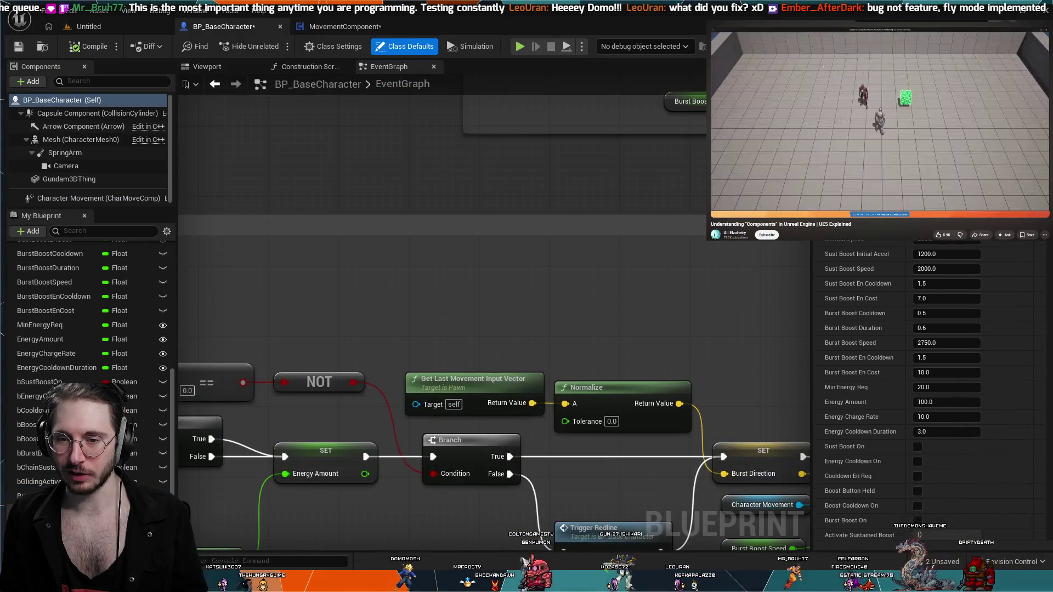
{"action": "mouse_move", "coordinate": [505, 252]}
{"action": "left_mouse_down"}
{"action": "mouse_move", "coordinate": [435, 295]}
{"action": "mouse_move", "coordinate": [488, 257]}
{"action": "left_mouse_up"}
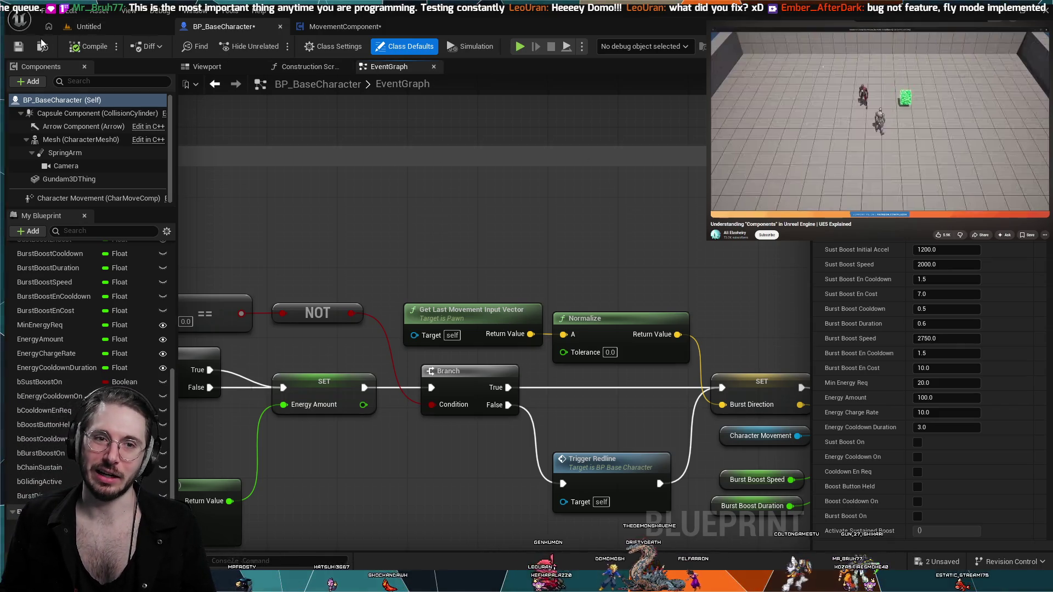
{"action": "left_click", "coordinate": [89, 26]}
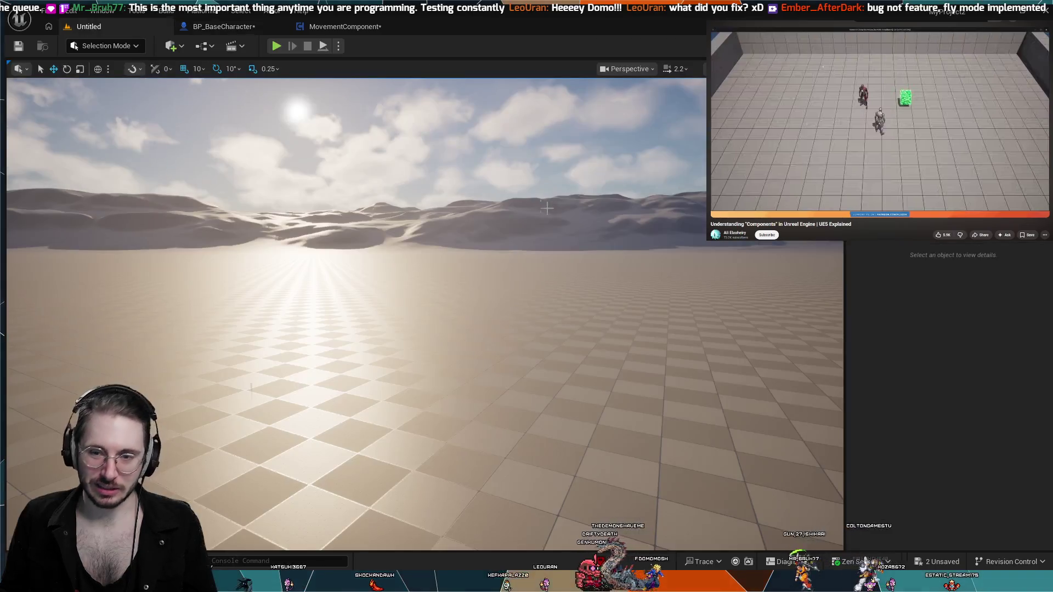
- Briefly simulate the game from the character Blueprint, then return to the level viewport
{"action": "left_click", "coordinate": [221, 28]}
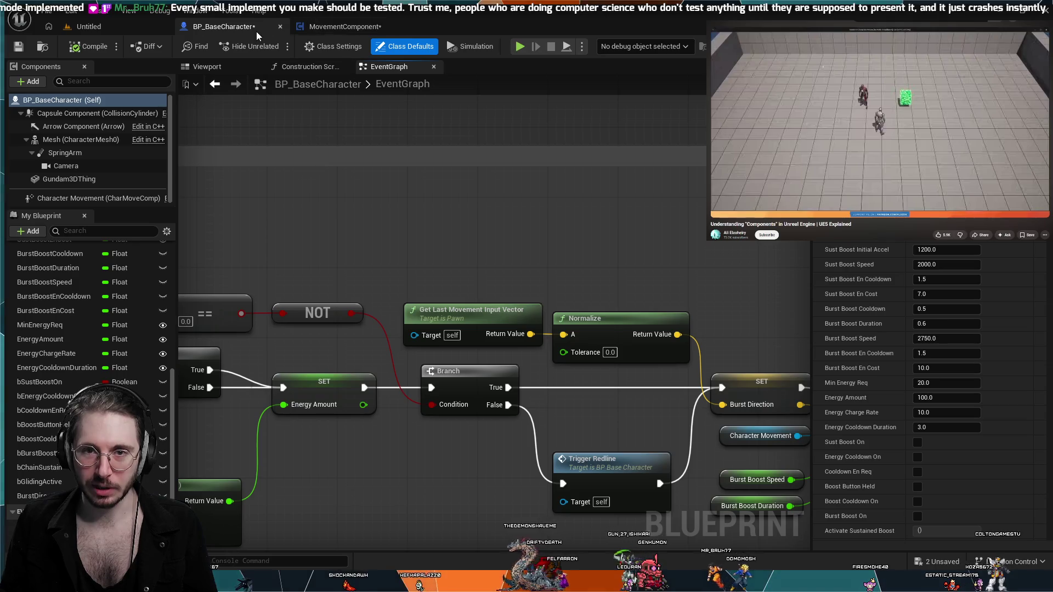
{"action": "left_click", "coordinate": [522, 48]}
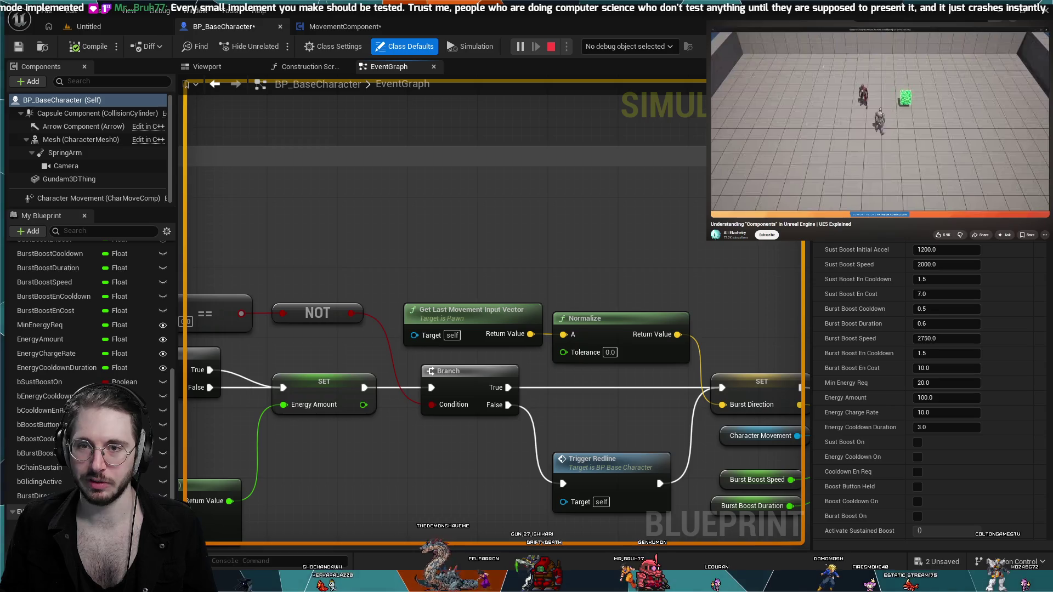
{"action": "key", "text": "Escape"}
{"action": "left_click", "coordinate": [101, 28]}
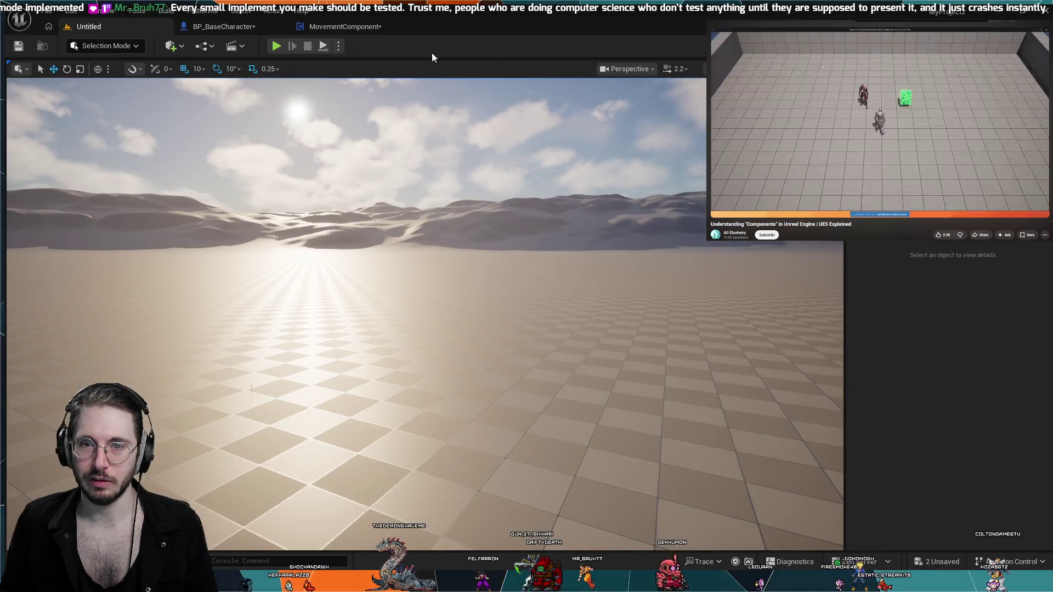
- Playtest the mech boosting forward, a 10-energy Shift+W burst and strafing, then resume the tutorial
{"action": "key", "text": "alt+p"}
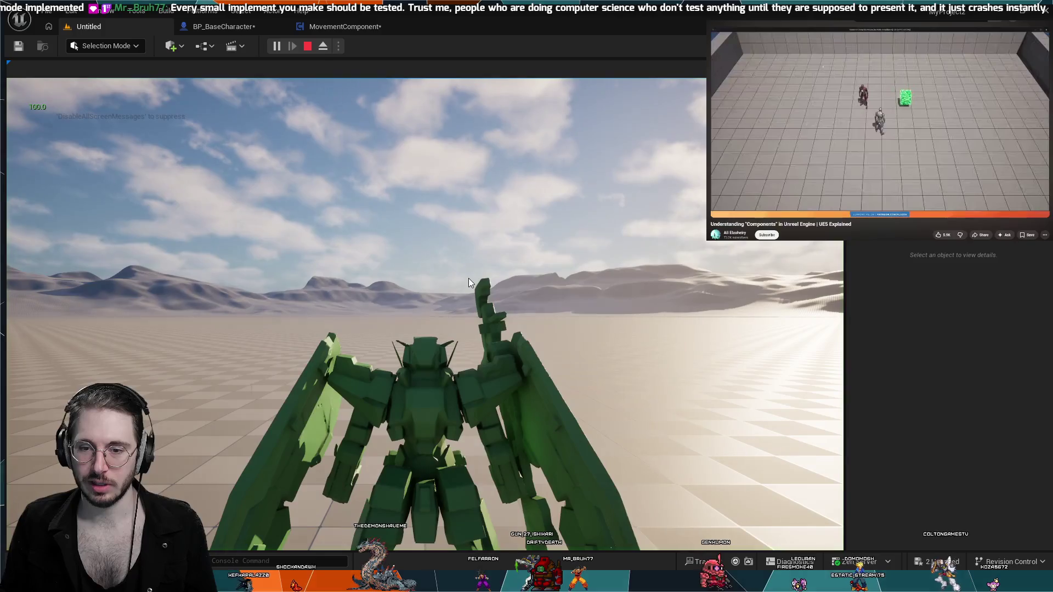
{"action": "key", "text": "w"}
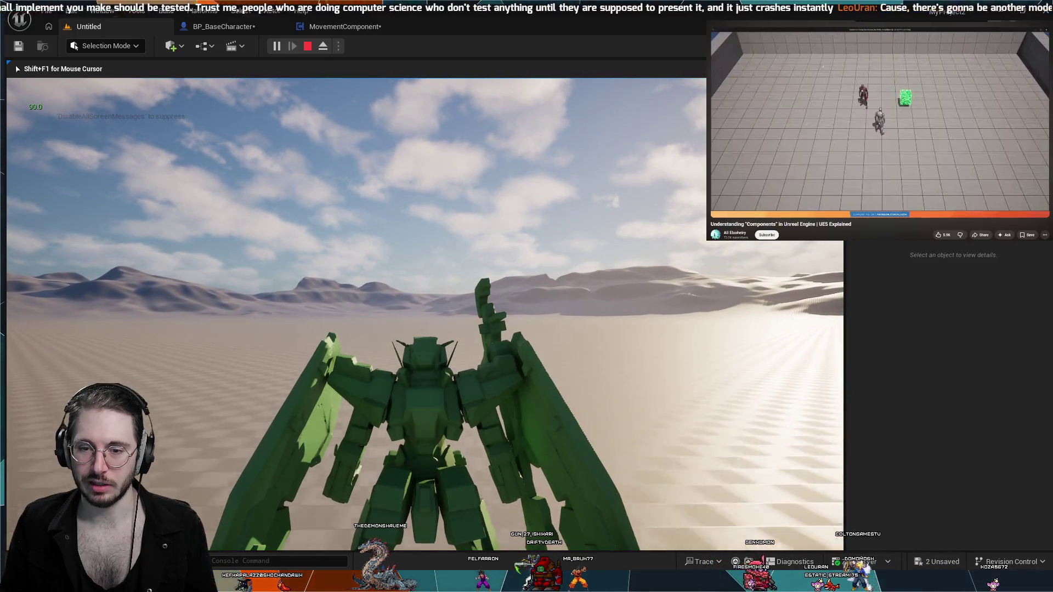
{"action": "key", "text": "w"}
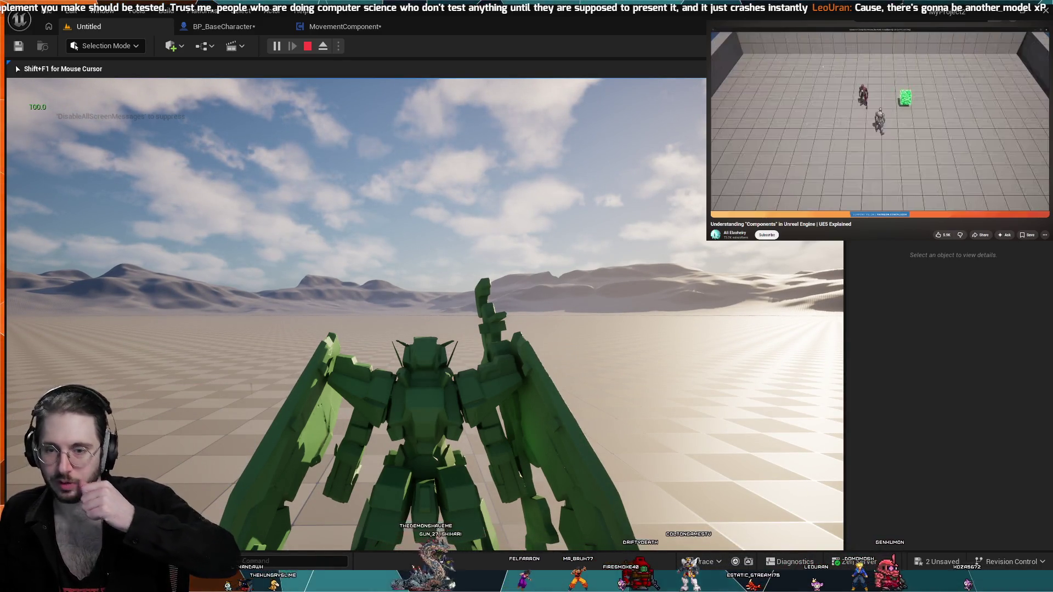
{"action": "mouse_move", "coordinate": [527, 296]}
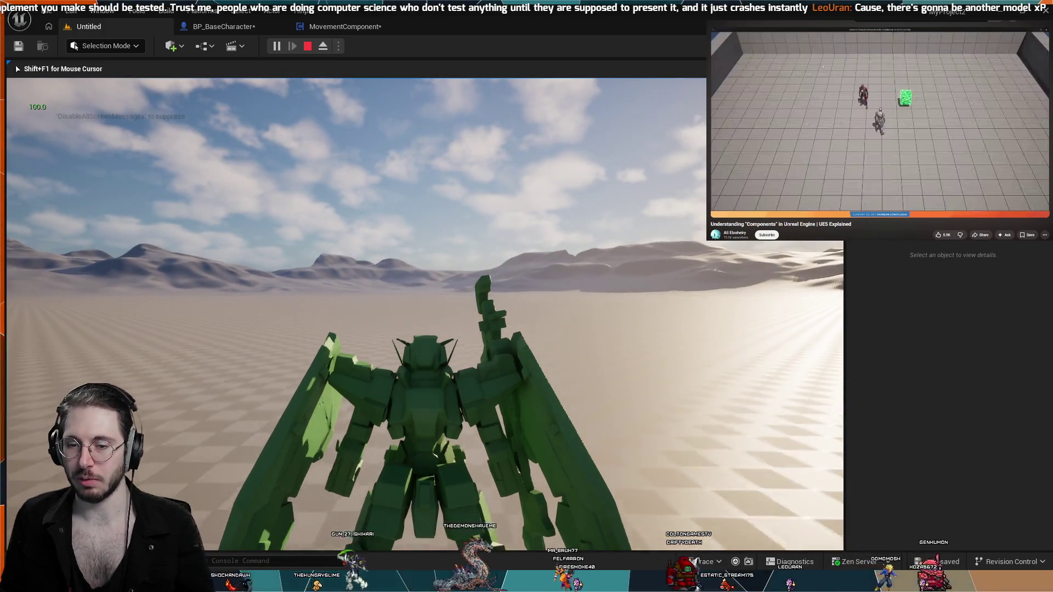
{"action": "key", "text": "w"}
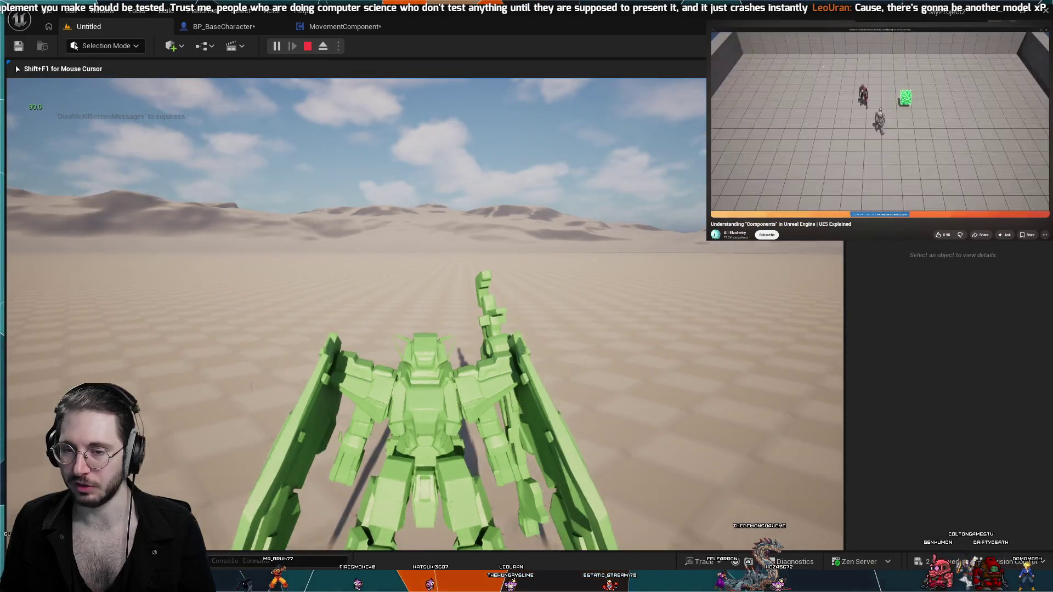
{"action": "key", "text": "shift+w"}
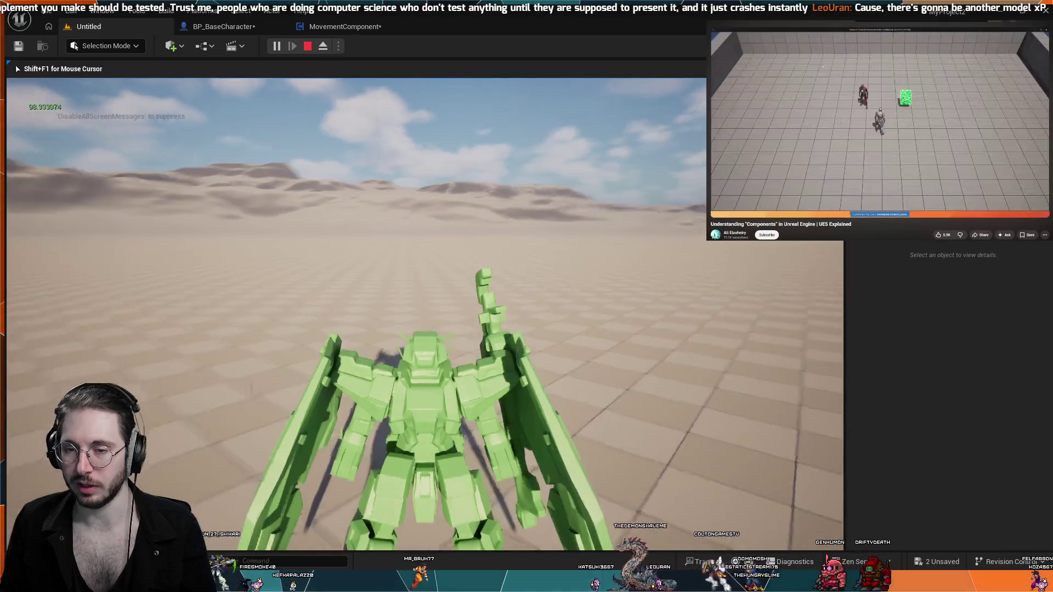
{"action": "key", "text": "d"}
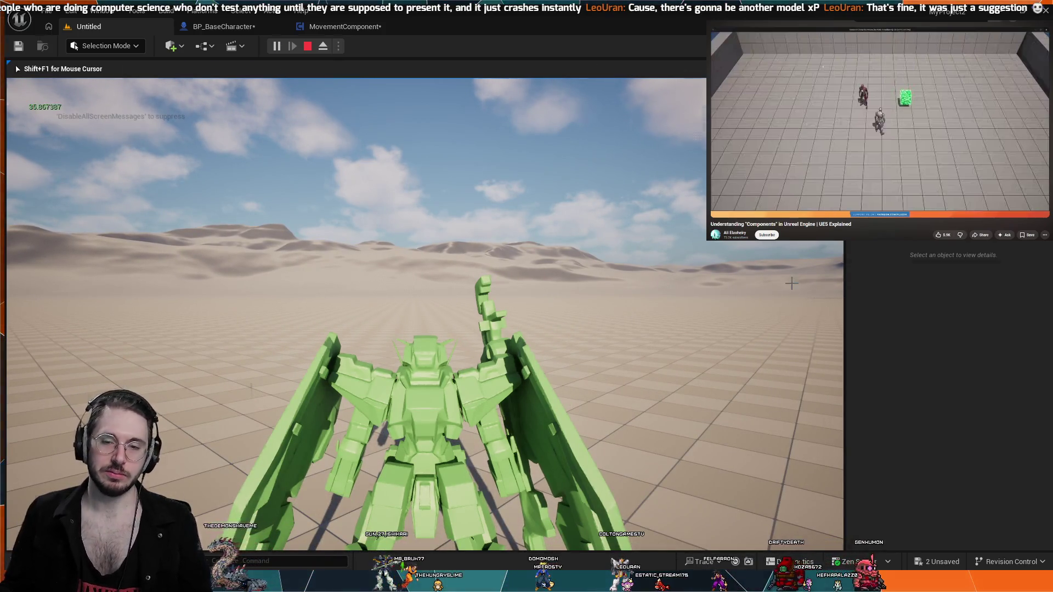
{"action": "key", "text": "Escape"}
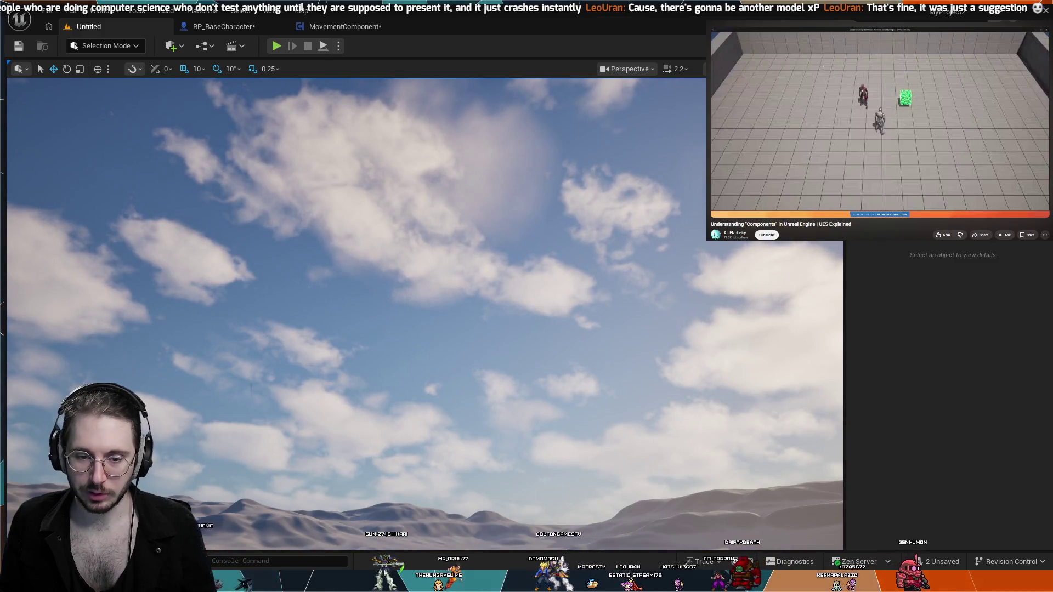
{"action": "left_click", "coordinate": [836, 177]}
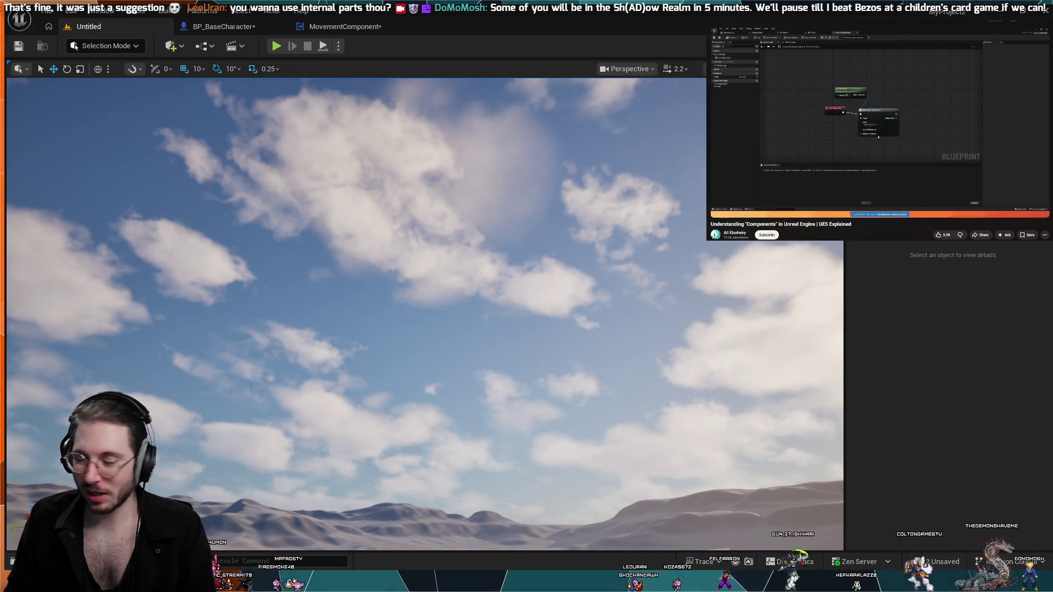
{"action": "key", "text": "space"}
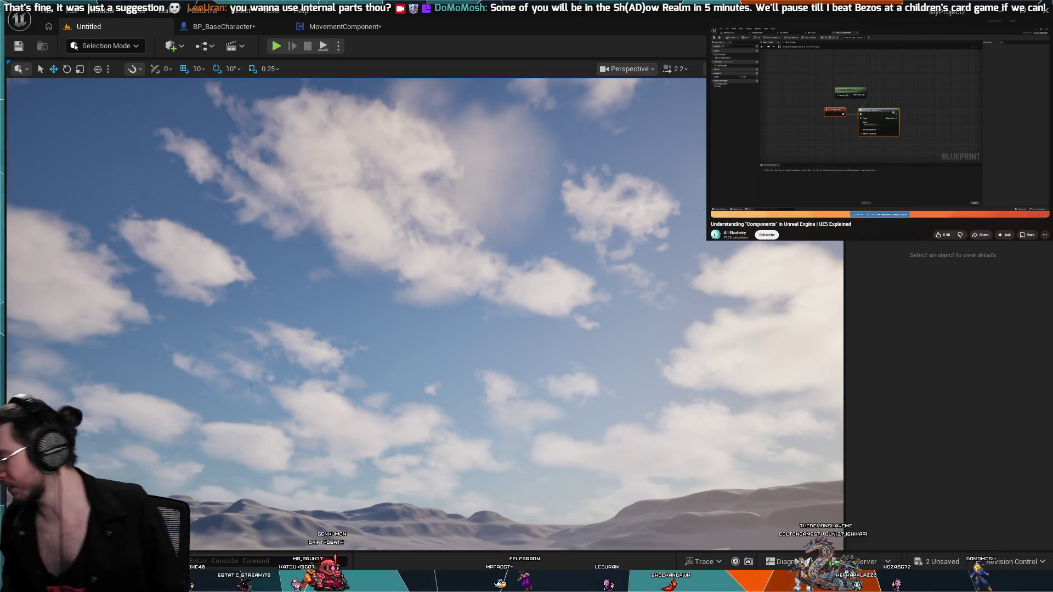
{"action": "left_click", "coordinate": [841, 120]}
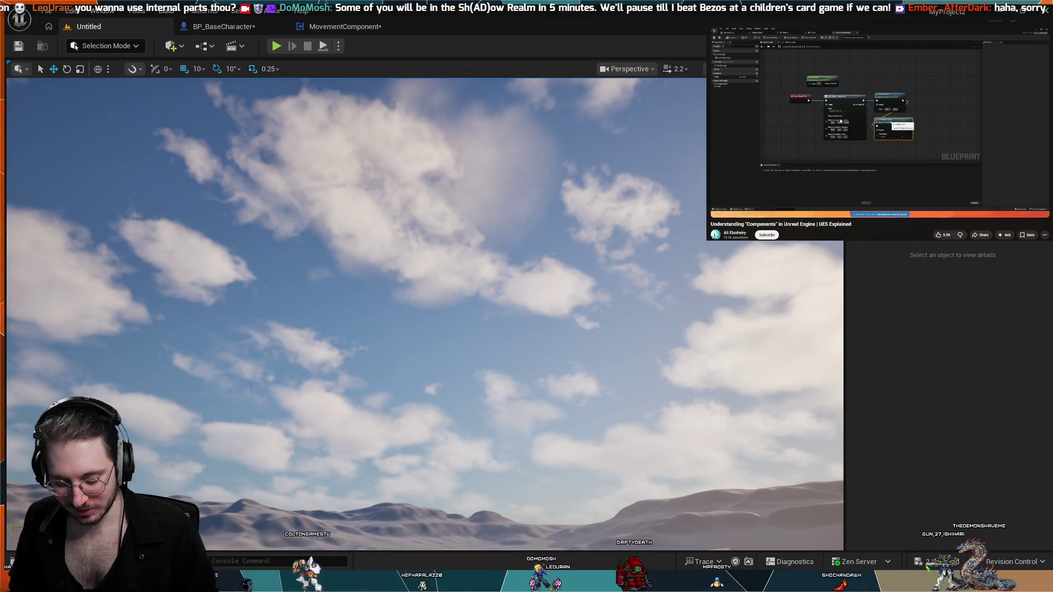
{"action": "left_click", "coordinate": [888, 120]}
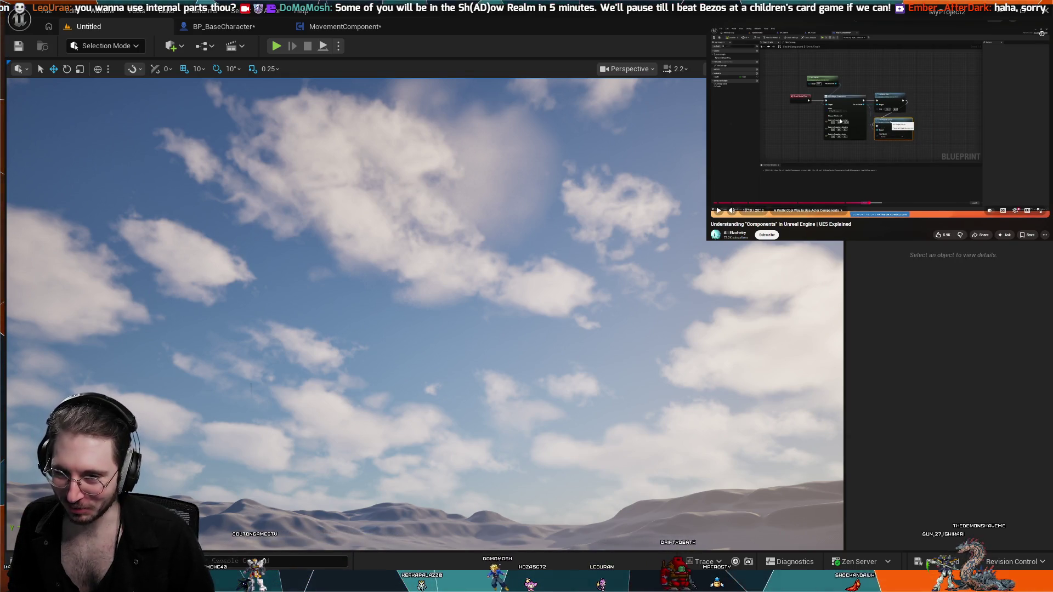
{"action": "key", "text": "j"}
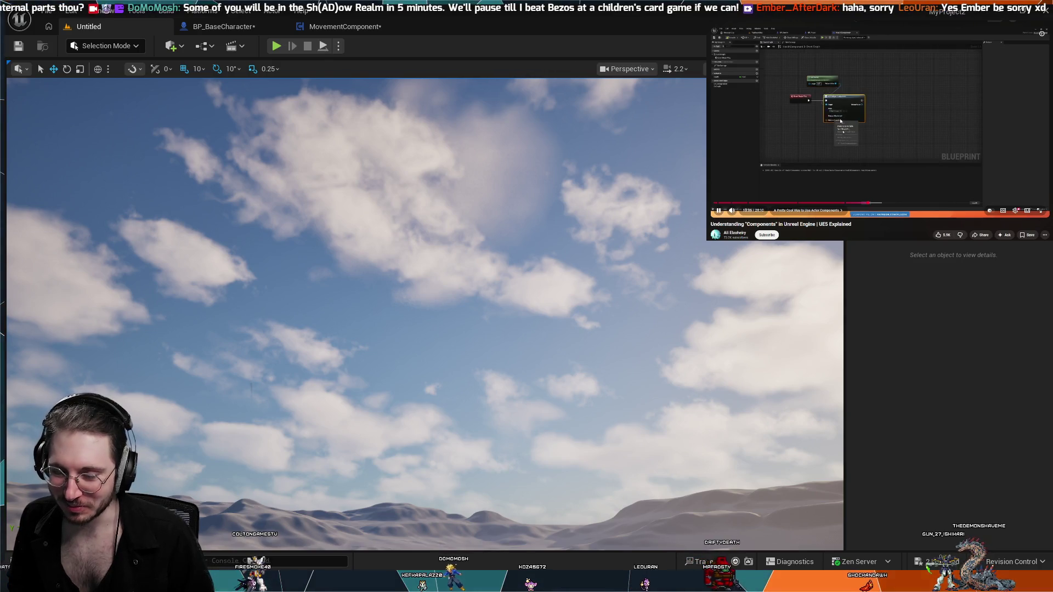
{"action": "key", "text": "k"}
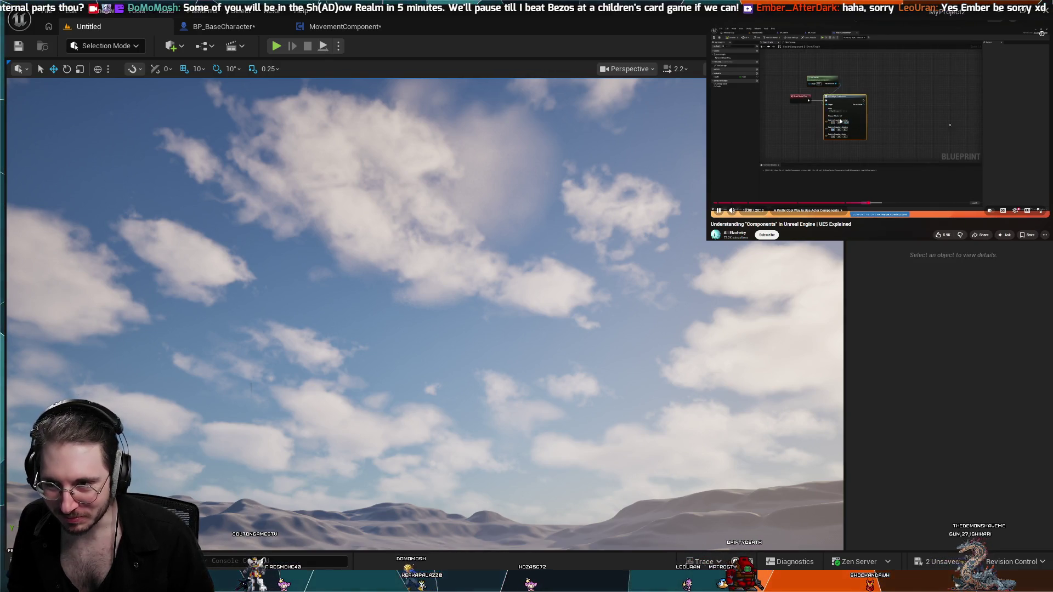
{"action": "key", "text": "k"}
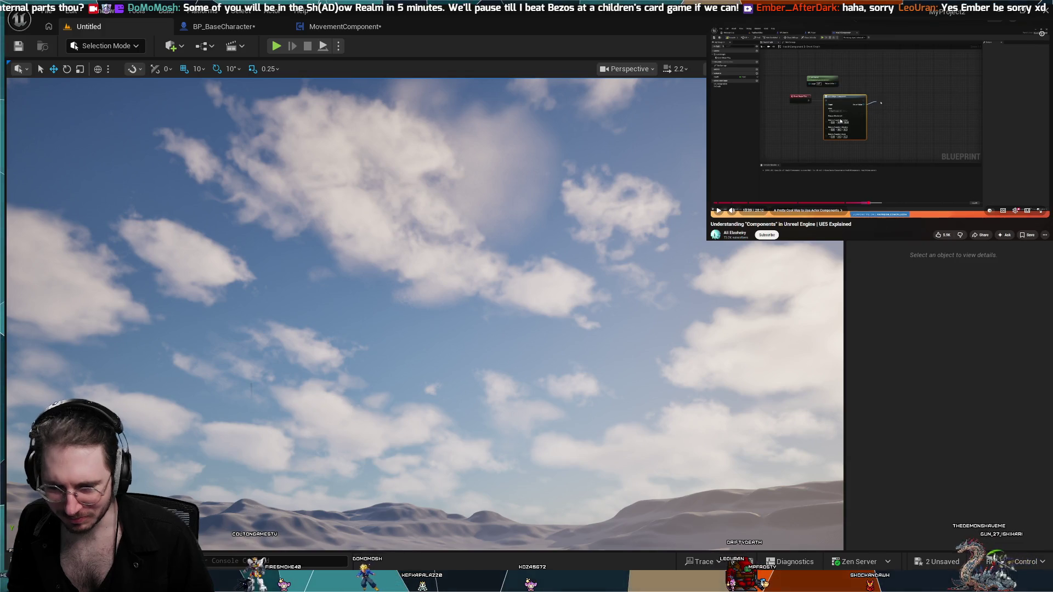
{"action": "key", "text": "Left"}
{"action": "key", "text": "k"}
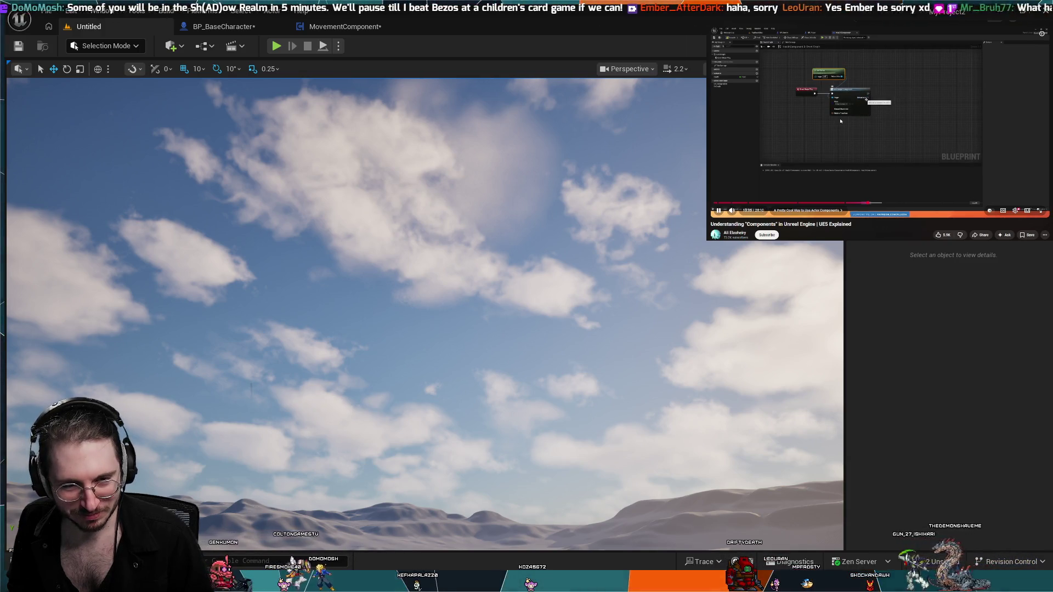
{"action": "key", "text": "k"}
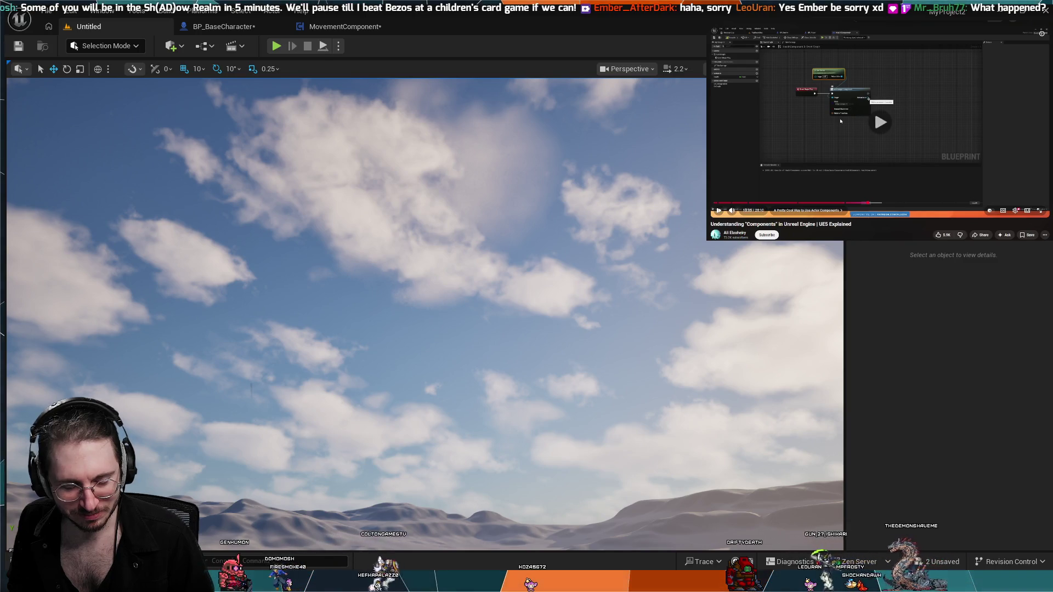
{"action": "key", "text": "k"}
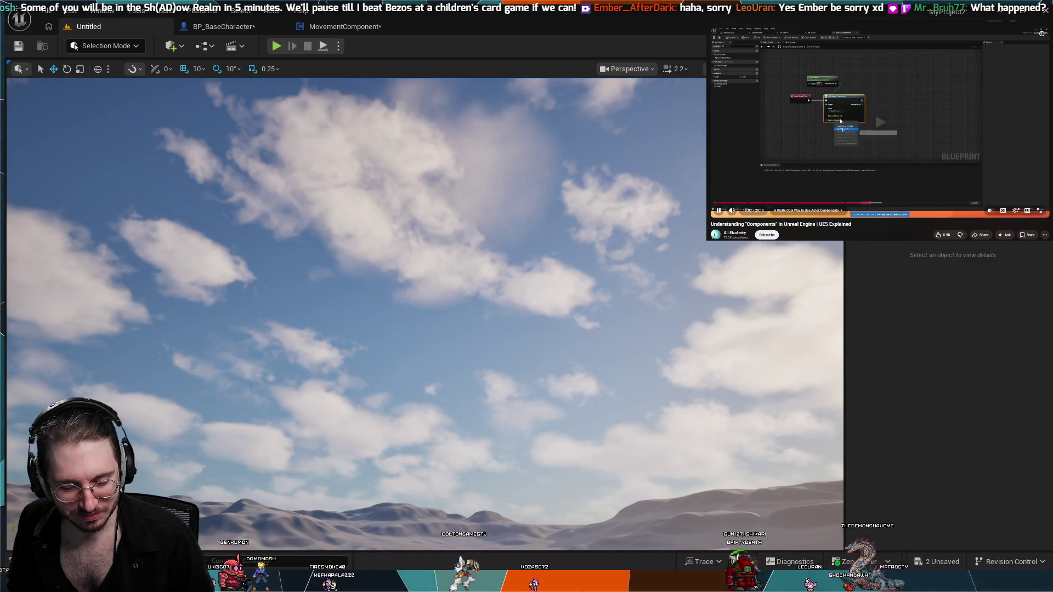
{"action": "key", "text": "k"}
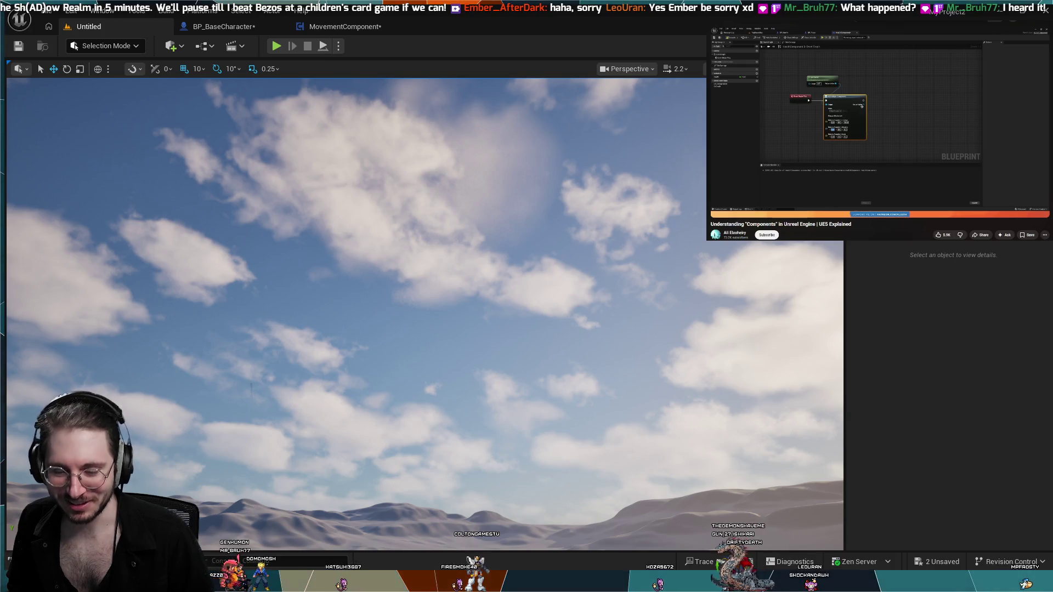
{"action": "key", "text": "Left"}
{"action": "key", "text": "k"}
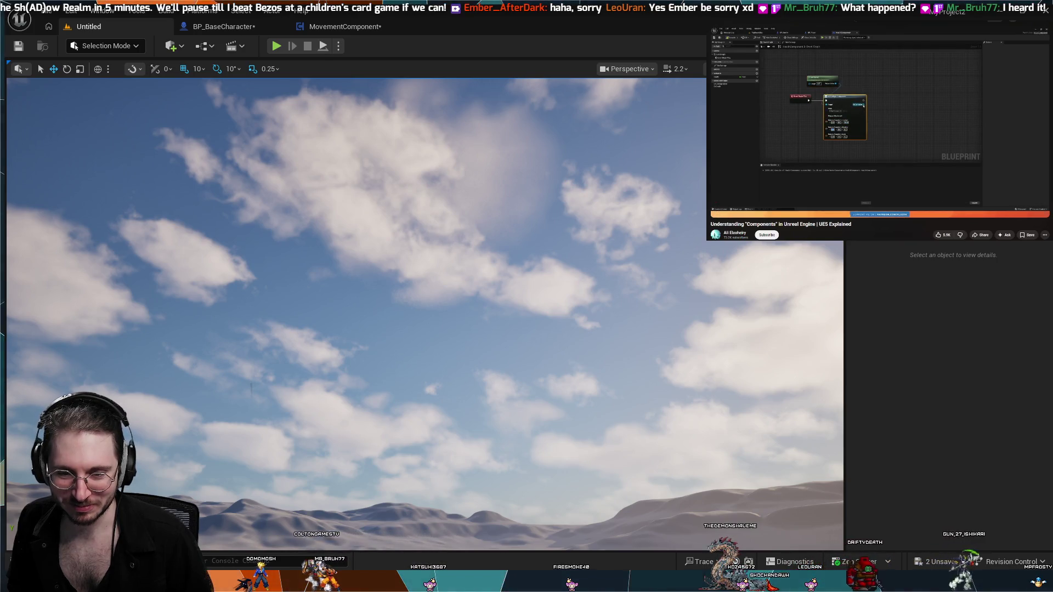
{"action": "key", "text": "k"}
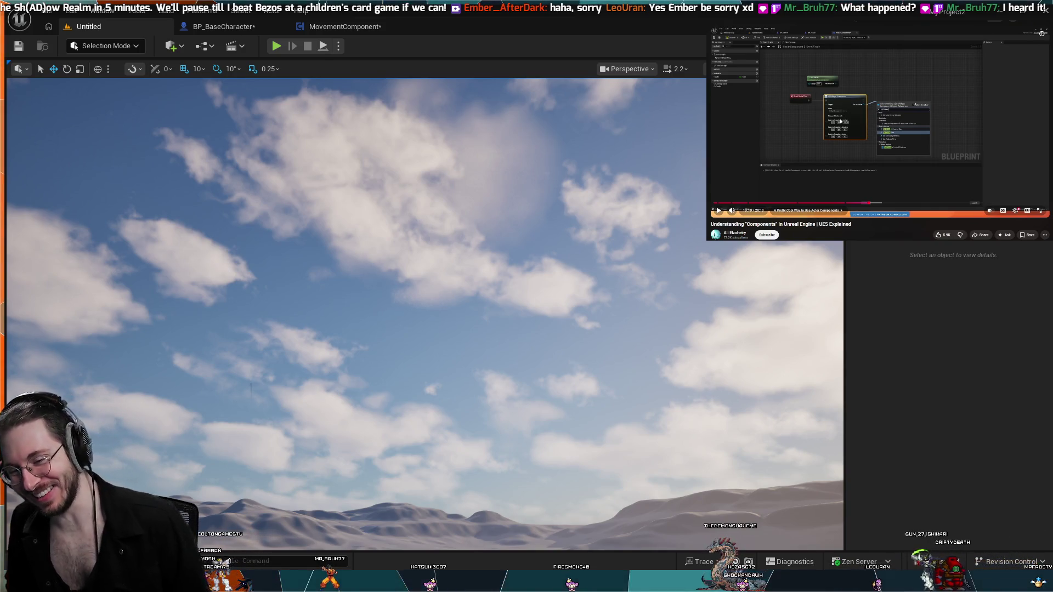
{"action": "key", "text": "k"}
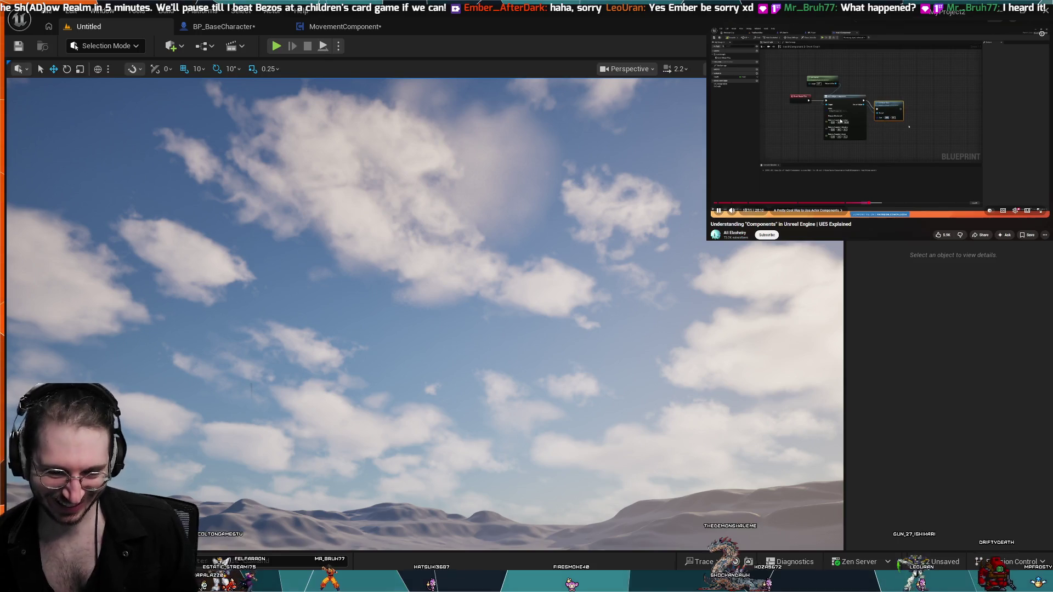
{"action": "key", "text": "k"}
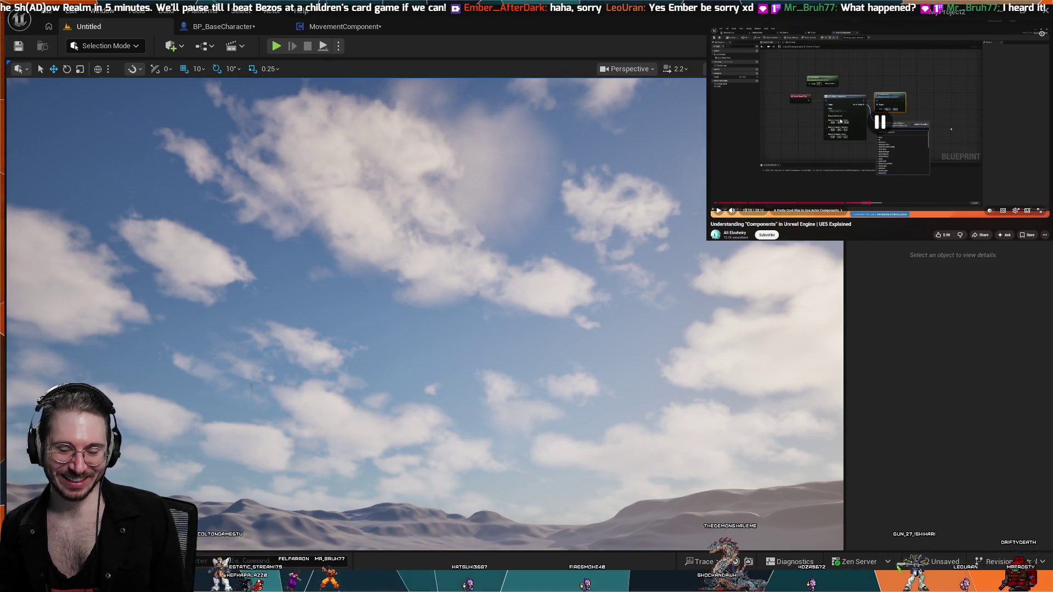
{"action": "key", "text": "Left"}
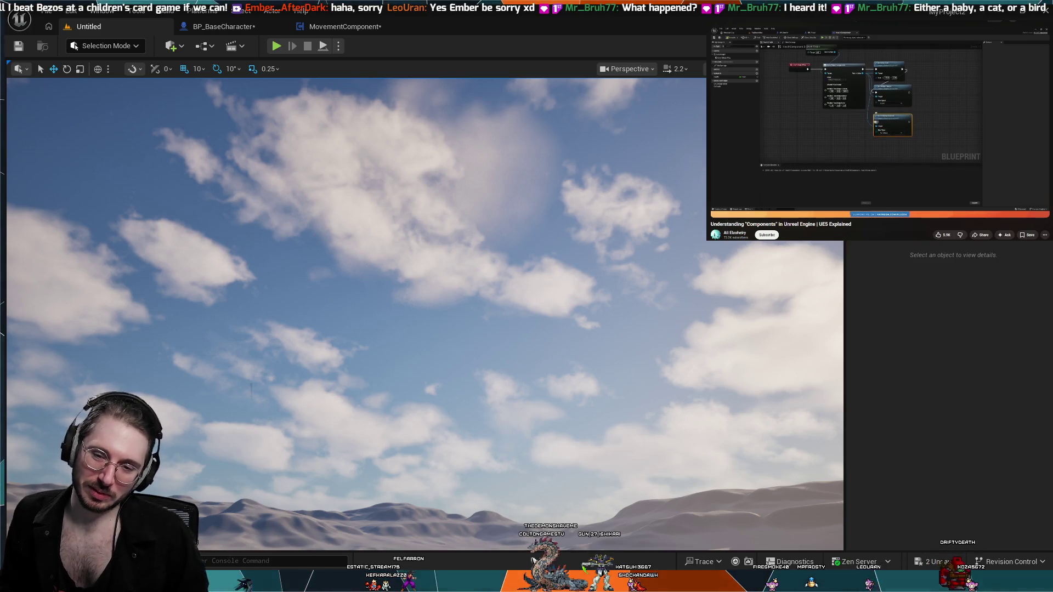
{"action": "key", "text": "Left"}
{"action": "key", "text": "Left"}
{"action": "key", "text": "Left"}
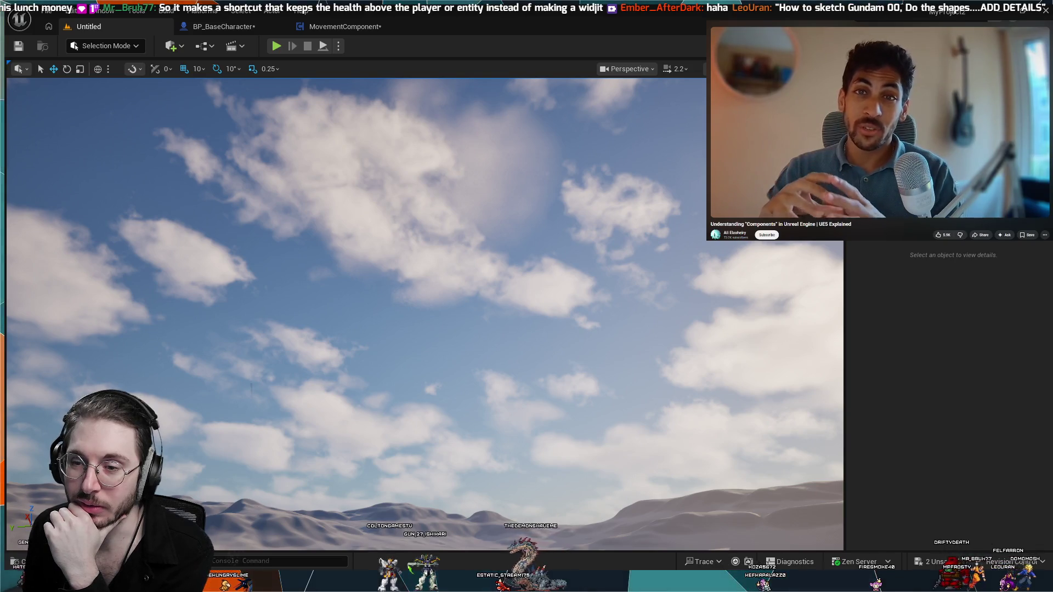
{"action": "mouse_move", "coordinate": [810, 108]}
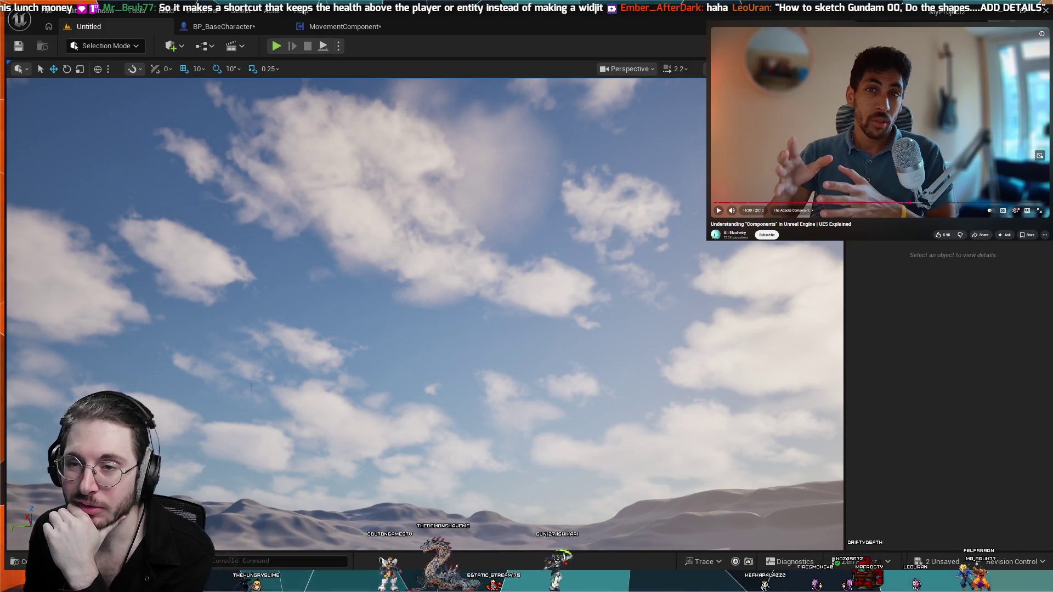
- Expand the tutorial's description with '...more' and scroll through its chapter list and back
{"action": "scroll", "coordinate": [911, 141], "scroll_direction": "down", "scroll_amount": 3}
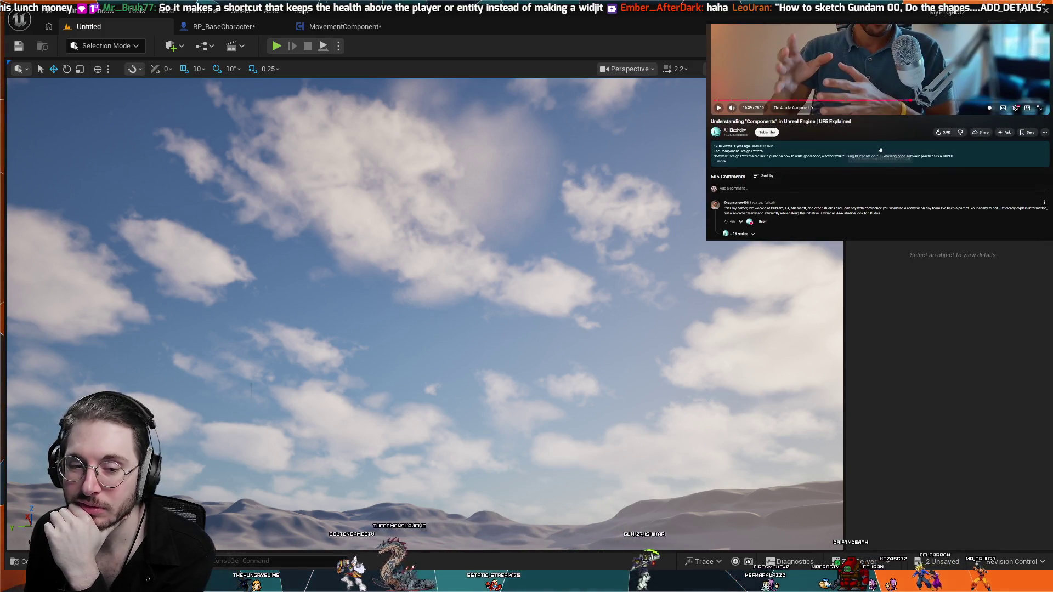
{"action": "scroll", "coordinate": [864, 112], "scroll_direction": "up", "scroll_amount": 2}
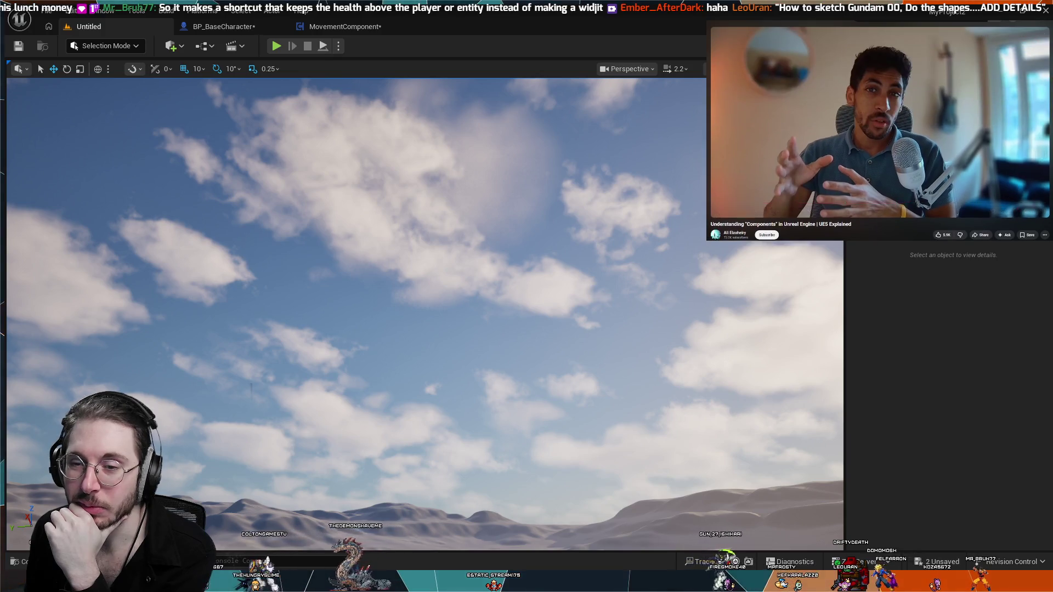
{"action": "scroll", "coordinate": [790, 209], "scroll_direction": "down", "scroll_amount": 1}
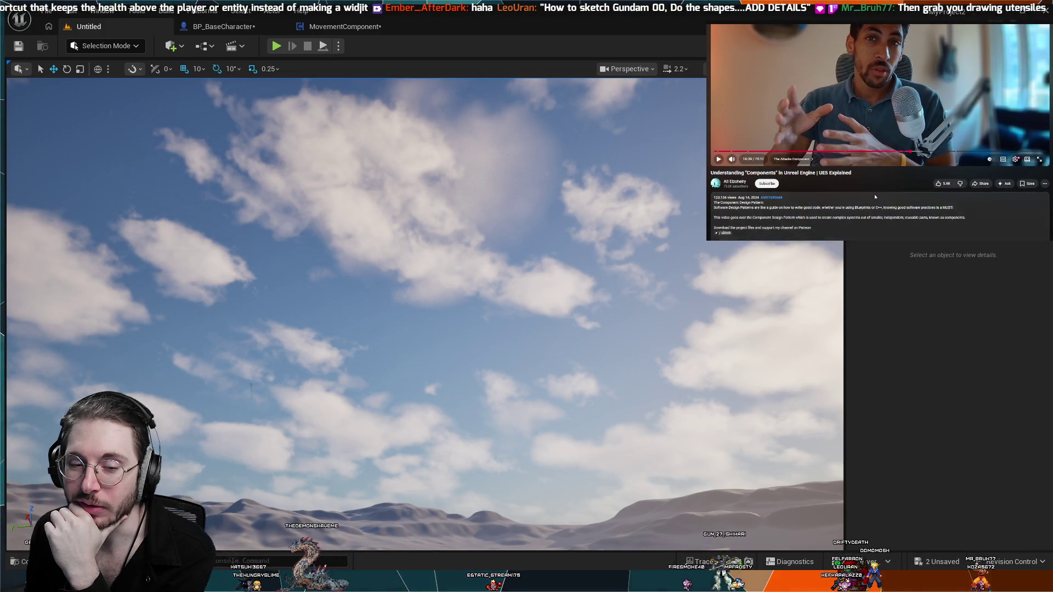
{"action": "left_click", "coordinate": [790, 209]}
{"action": "scroll", "coordinate": [876, 200], "scroll_direction": "down", "scroll_amount": 5}
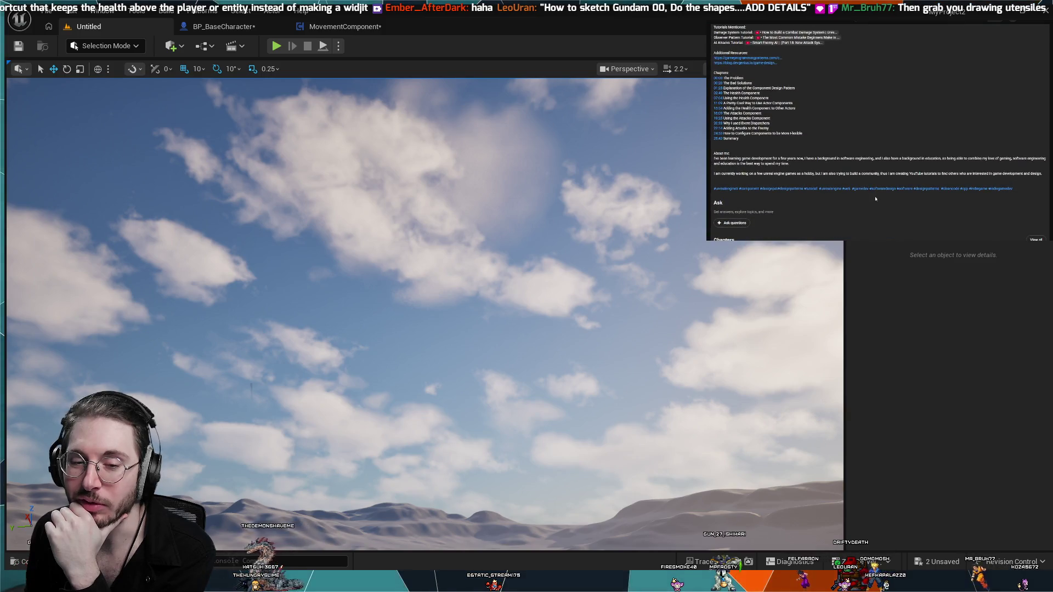
{"action": "scroll", "coordinate": [875, 199], "scroll_direction": "down", "scroll_amount": 1}
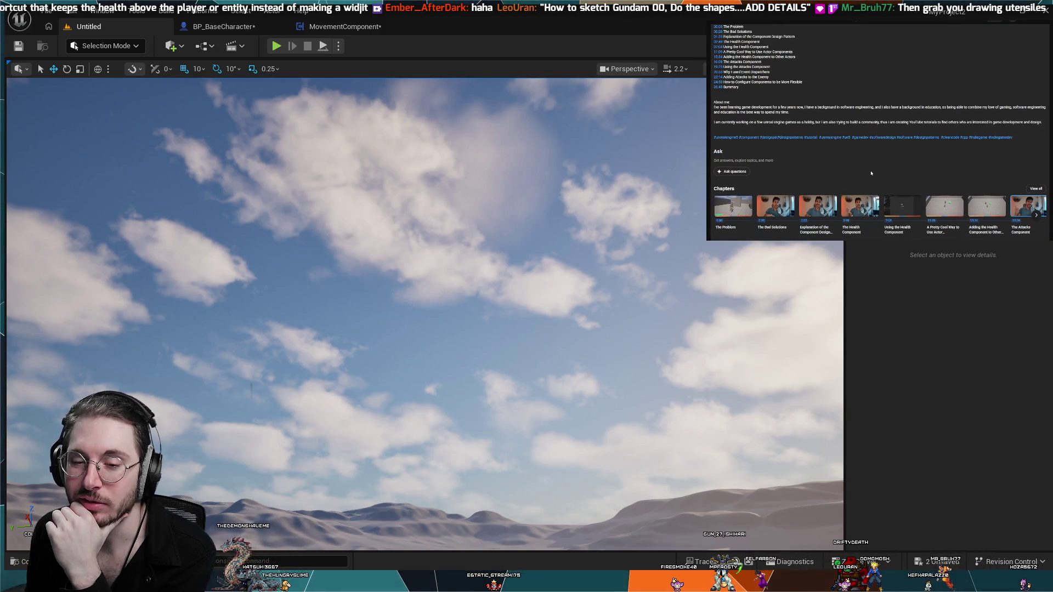
{"action": "scroll", "coordinate": [781, 208], "scroll_direction": "up", "scroll_amount": 10}
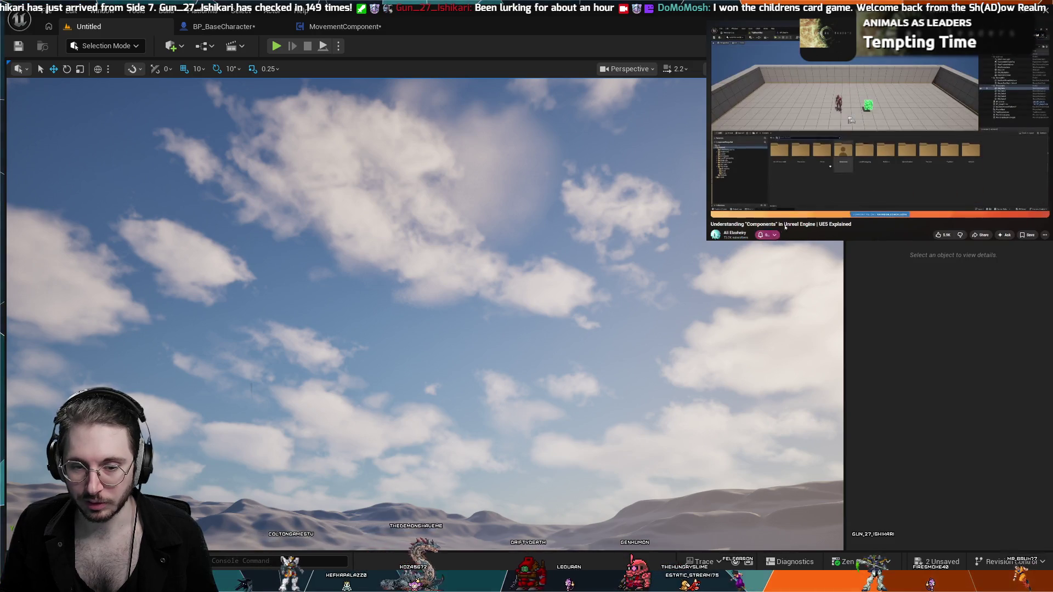
- Subscribe to the tutorial author's channel, then return to BP_BaseCharacter's event graph
{"action": "left_click", "coordinate": [766, 235]}
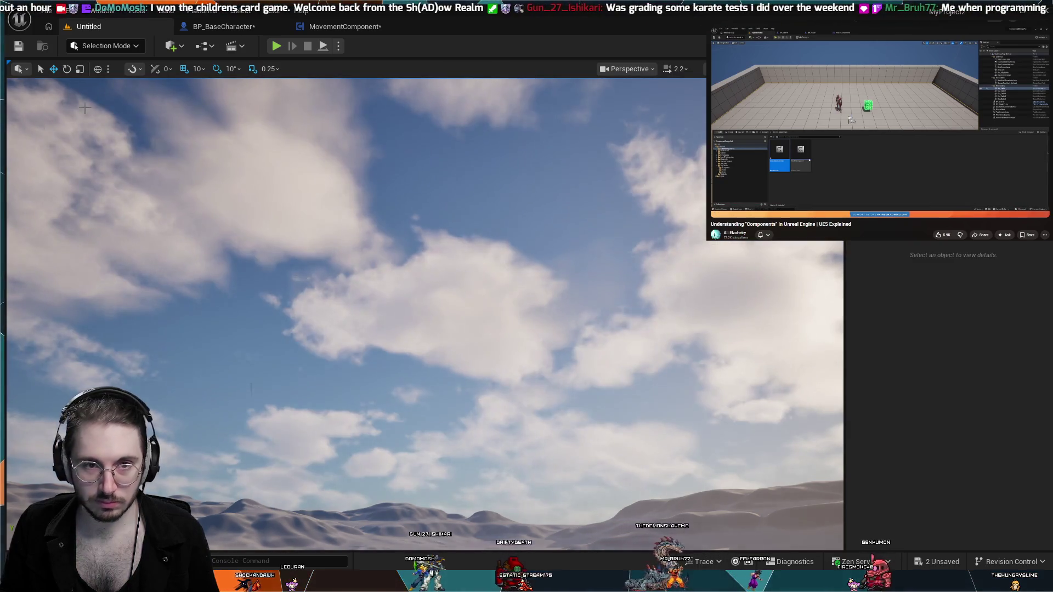
{"action": "left_click", "coordinate": [258, 24]}
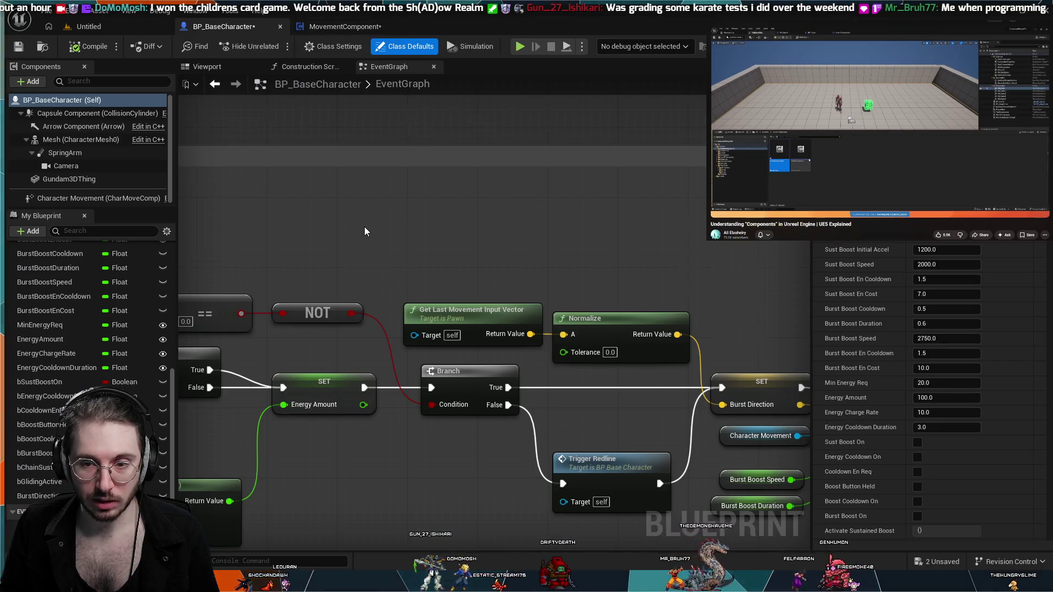
- Scroll around the event graph, then pause the picture-in-picture tutorial video
{"action": "scroll", "coordinate": [330, 384], "scroll_direction": "down", "scroll_amount": 6}
{"action": "scroll", "coordinate": [297, 413], "scroll_direction": "up", "scroll_amount": 3}
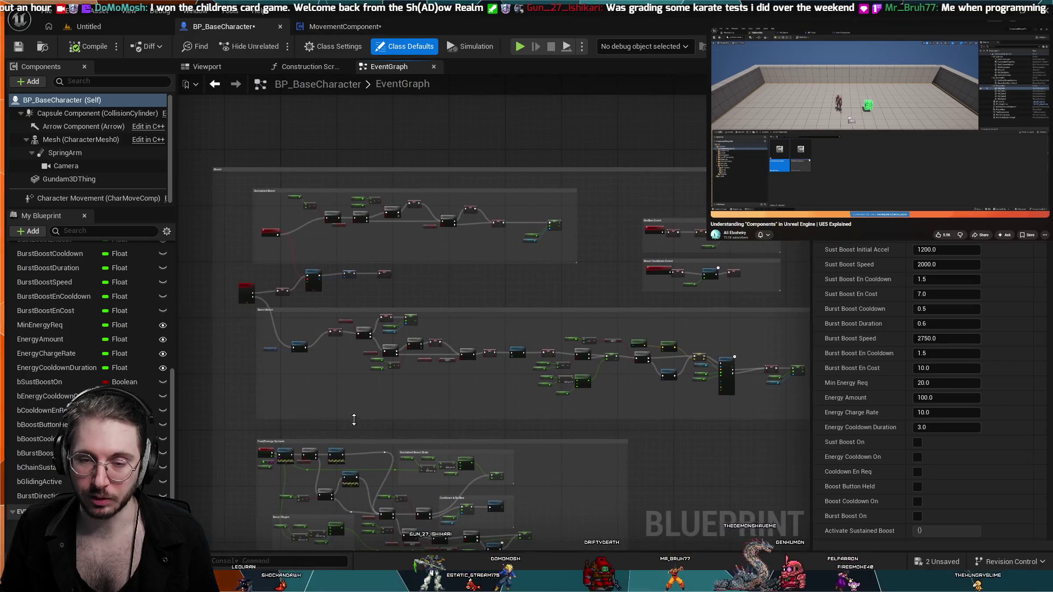
{"action": "scroll", "coordinate": [196, 301], "scroll_direction": "up", "scroll_amount": 2}
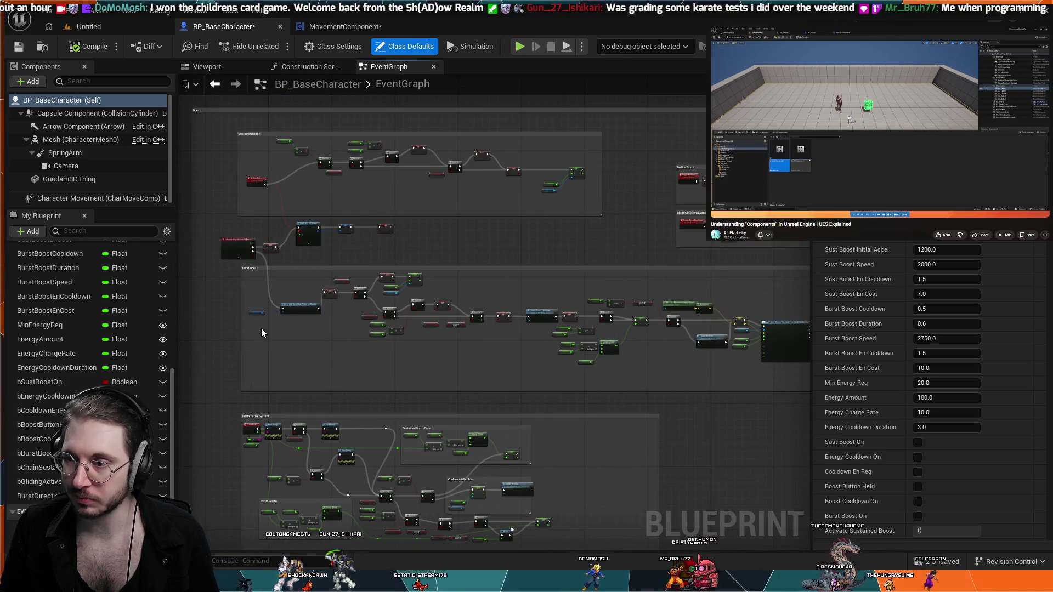
{"action": "scroll", "coordinate": [262, 328], "scroll_direction": "down", "scroll_amount": 1}
{"action": "scroll", "coordinate": [261, 333], "scroll_direction": "up", "scroll_amount": 1}
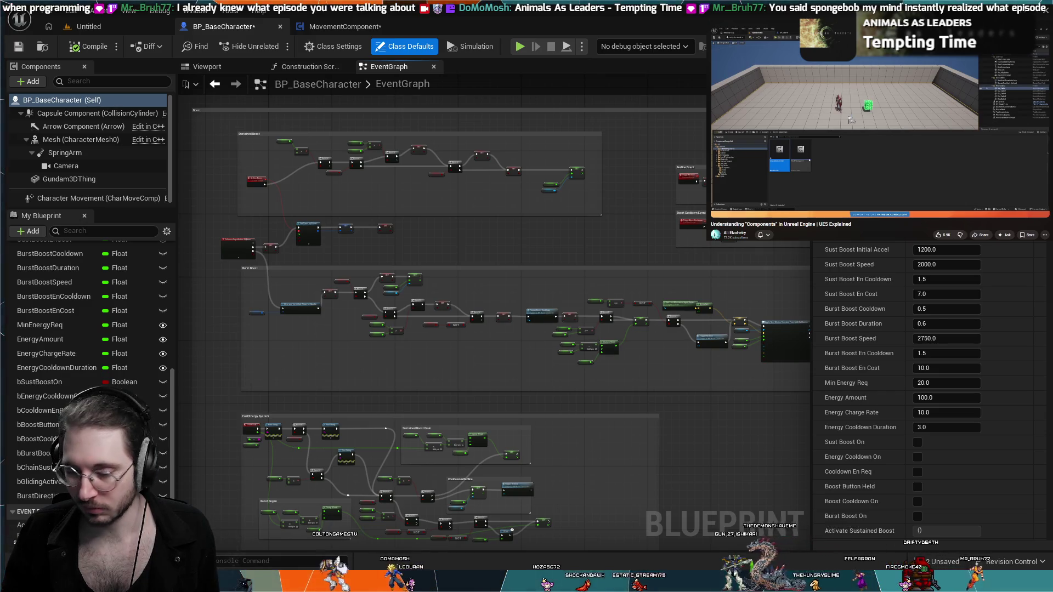
{"action": "mouse_move", "coordinate": [836, 110]}
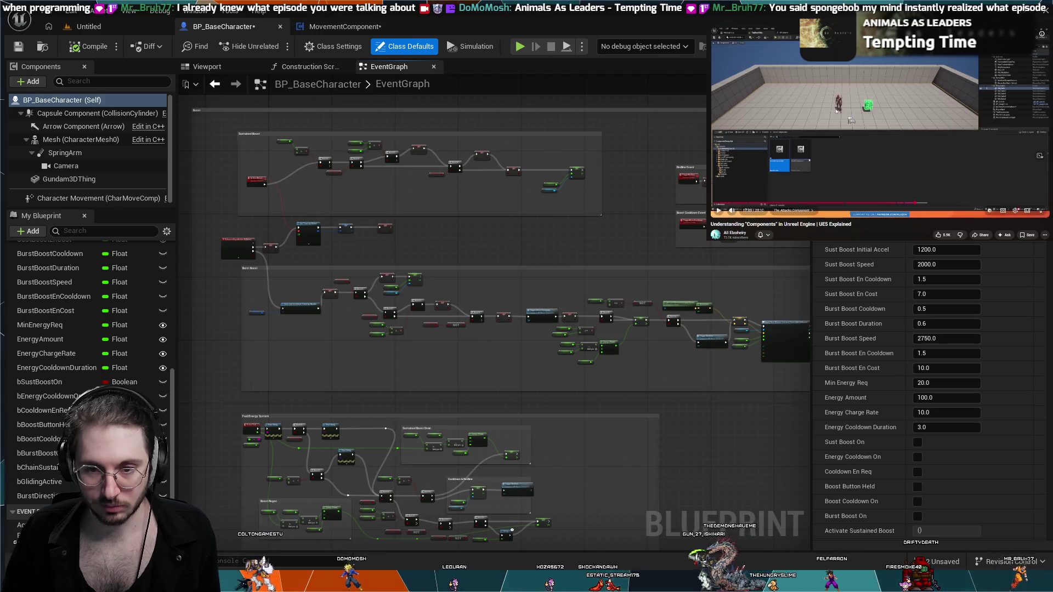
{"action": "left_click", "coordinate": [921, 178]}
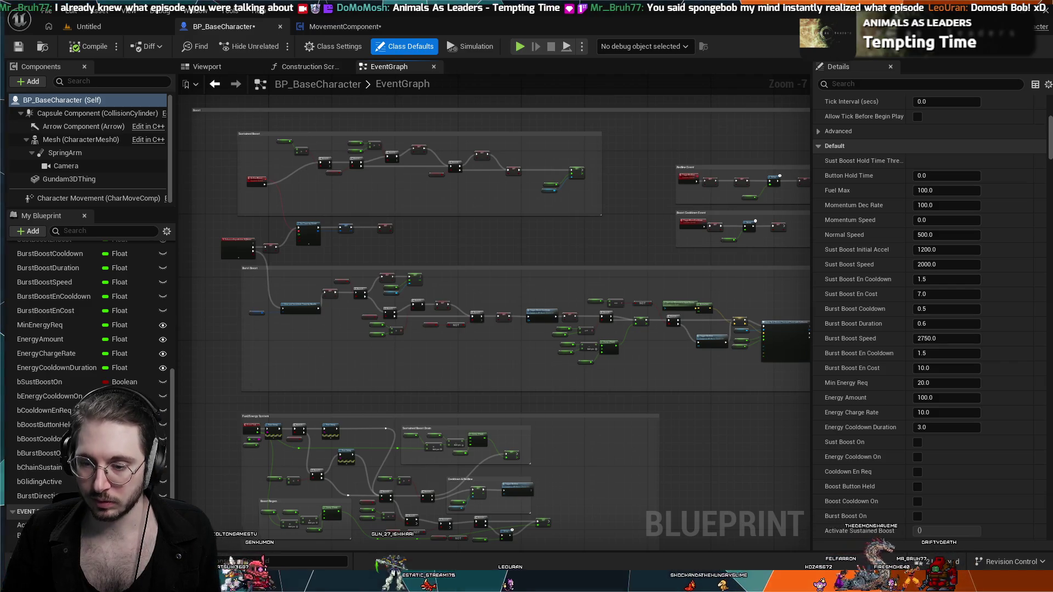
- Survey the lower node groups, including the Cooldown & Redline nodes, in the event graph
{"action": "scroll", "coordinate": [323, 332], "scroll_direction": "down", "scroll_amount": 3}
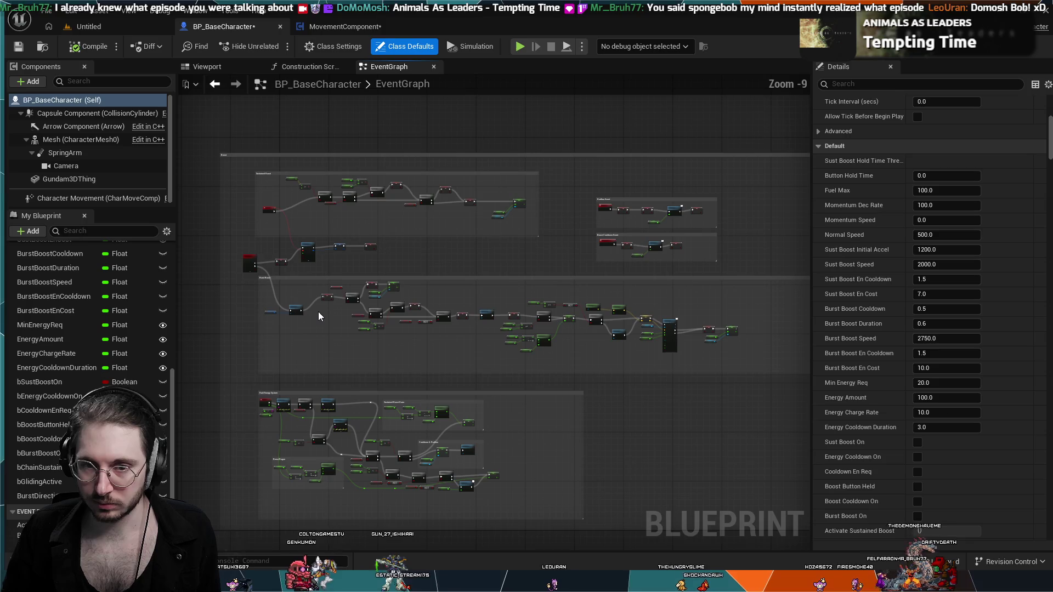
{"action": "mouse_move", "coordinate": [441, 395]}
{"action": "left_mouse_down"}
{"action": "mouse_move", "coordinate": [607, 365]}
{"action": "mouse_move", "coordinate": [668, 336]}
{"action": "mouse_move", "coordinate": [631, 475]}
{"action": "mouse_move", "coordinate": [595, 435]}
{"action": "mouse_move", "coordinate": [698, 304]}
{"action": "mouse_move", "coordinate": [683, 404]}
{"action": "mouse_move", "coordinate": [621, 508]}
{"action": "mouse_move", "coordinate": [588, 423]}
{"action": "mouse_move", "coordinate": [689, 447]}
{"action": "mouse_move", "coordinate": [651, 418]}
{"action": "mouse_move", "coordinate": [597, 422]}
{"action": "left_mouse_up"}
{"action": "scroll", "coordinate": [630, 475], "scroll_direction": "up", "scroll_amount": 1}
{"action": "scroll", "coordinate": [621, 508], "scroll_direction": "up", "scroll_amount": 1}
{"action": "scroll", "coordinate": [596, 422], "scroll_direction": "up", "scroll_amount": 1}
{"action": "scroll", "coordinate": [536, 327], "scroll_direction": "up", "scroll_amount": 2}
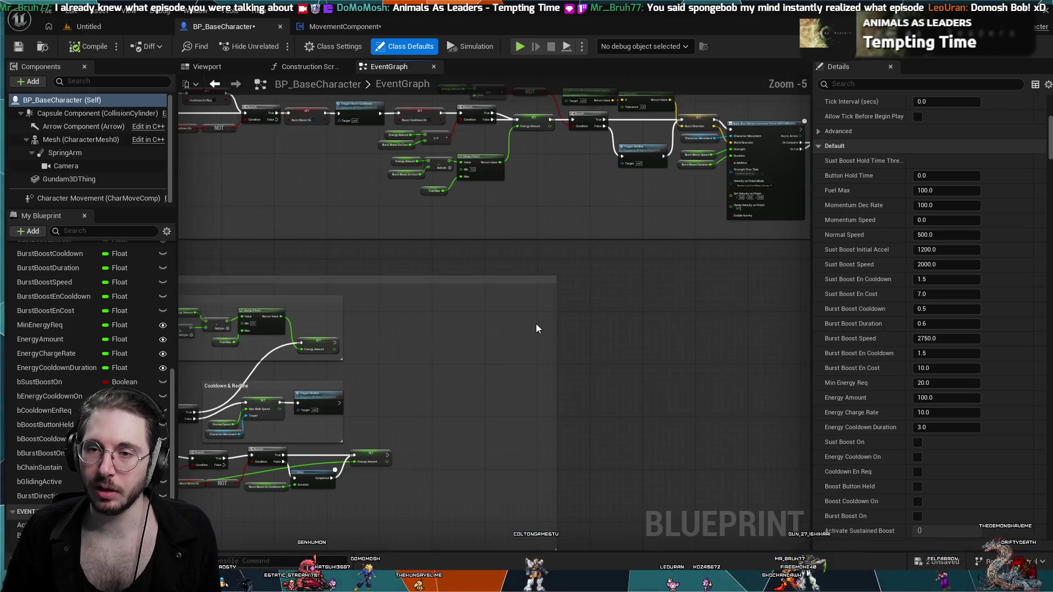
{"action": "left_click_drag", "start_coordinate": [536, 327], "coordinate": [607, 551]}
{"action": "scroll", "coordinate": [436, 175], "scroll_direction": "down", "scroll_amount": 3}
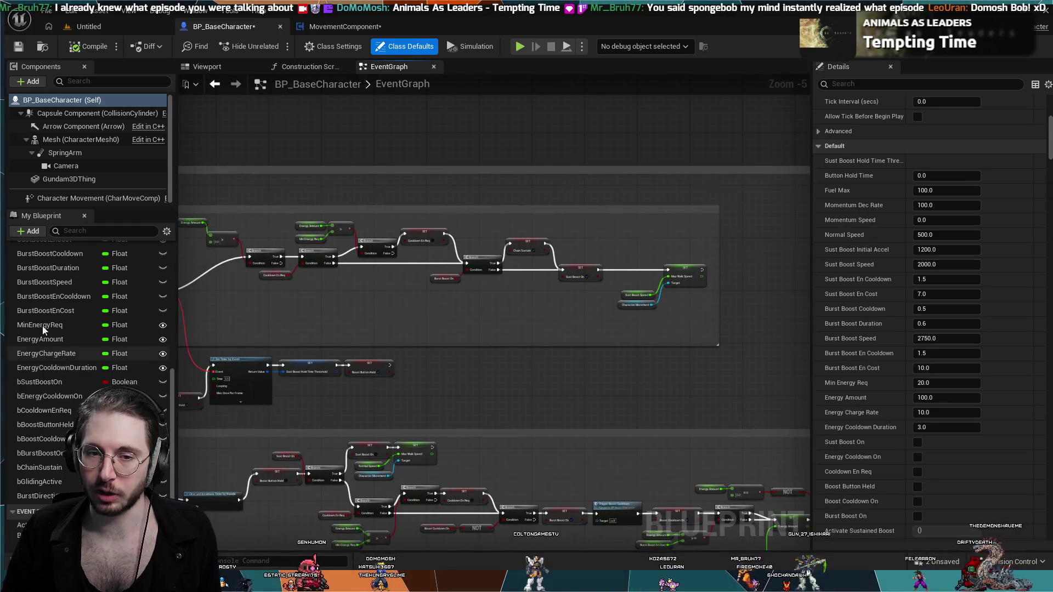
{"action": "scroll", "coordinate": [324, 327], "scroll_direction": "up", "scroll_amount": 3}
- Frame the Sustained Boost and Fuel/Energy System groups, then marquee-select all boost and energy groups
{"action": "mouse_move", "coordinate": [323, 327]}
{"action": "left_mouse_down"}
{"action": "mouse_move", "coordinate": [541, 311]}
{"action": "mouse_move", "coordinate": [469, 262]}
{"action": "left_mouse_up"}
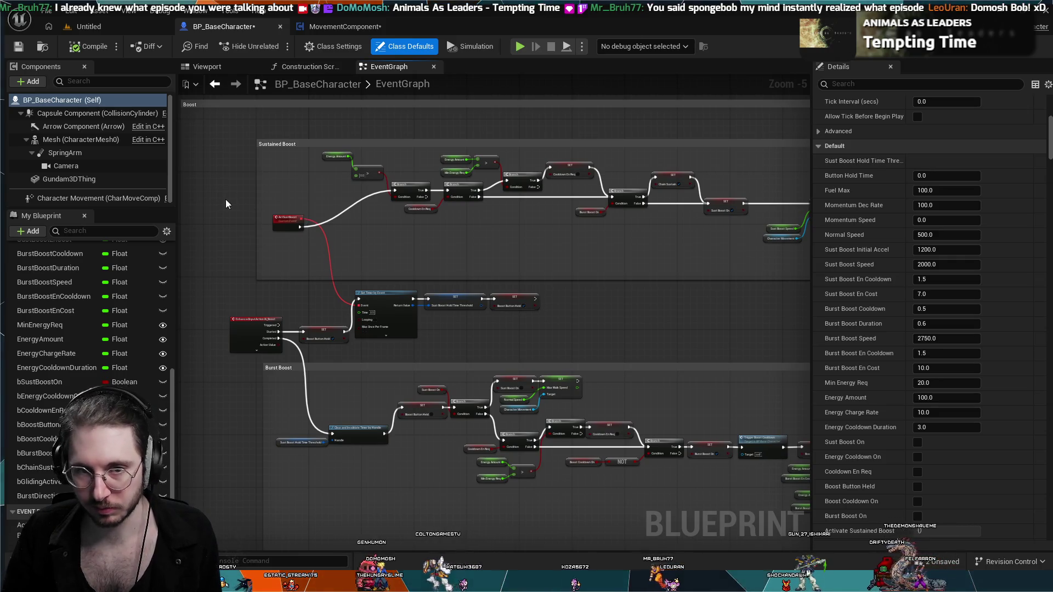
{"action": "left_click_drag", "start_coordinate": [225, 199], "coordinate": [252, 202]}
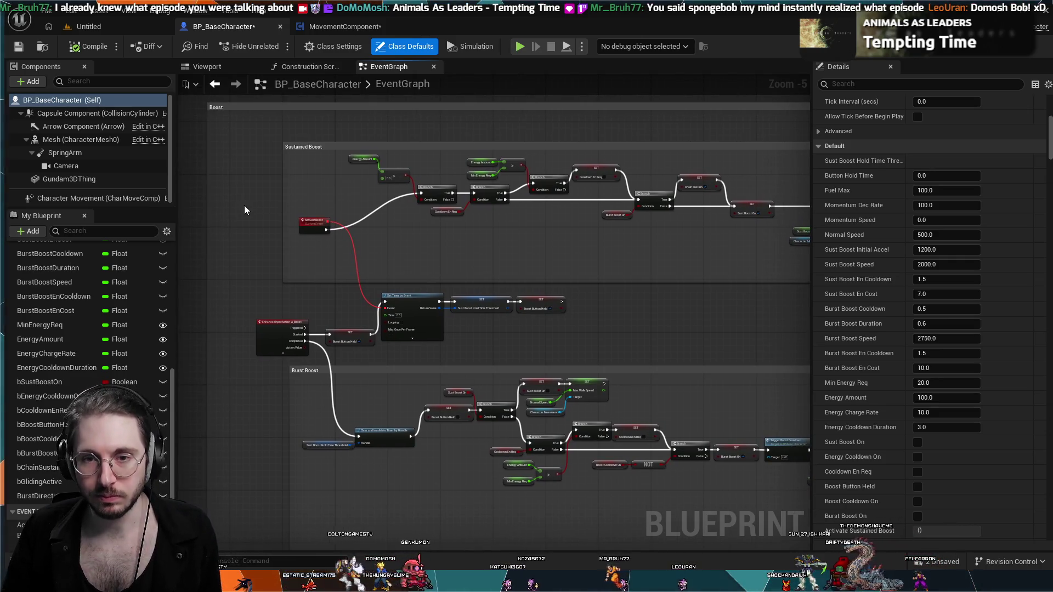
{"action": "scroll", "coordinate": [245, 205], "scroll_direction": "down", "scroll_amount": 1}
{"action": "scroll", "coordinate": [320, 264], "scroll_direction": "up", "scroll_amount": 2}
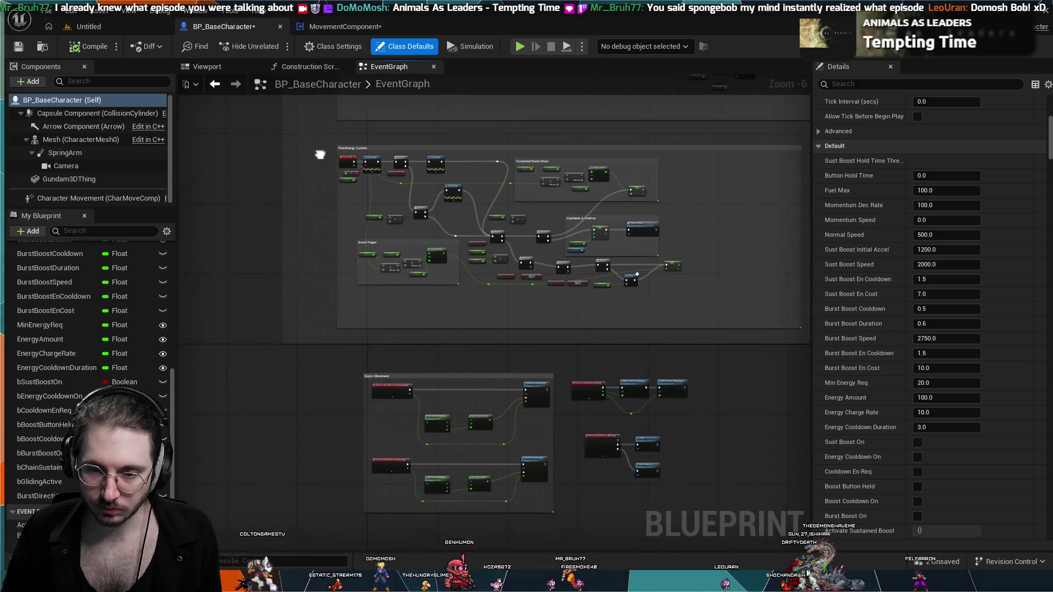
{"action": "scroll", "coordinate": [327, 275], "scroll_direction": "up", "scroll_amount": 1}
{"action": "left_click_drag", "start_coordinate": [327, 273], "coordinate": [305, 488]}
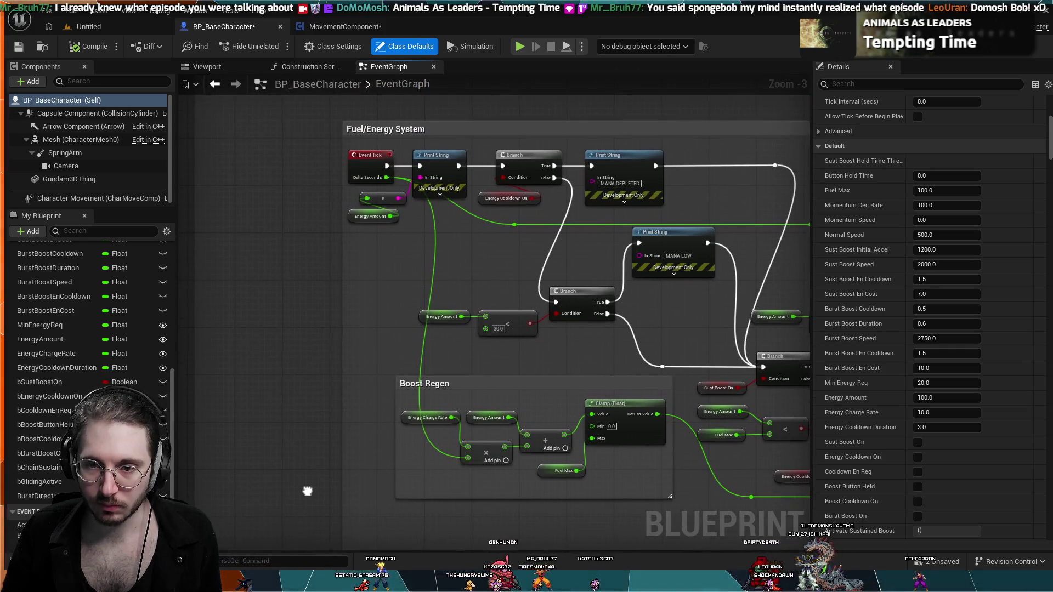
{"action": "mouse_move", "coordinate": [444, 281]}
{"action": "left_mouse_down"}
{"action": "mouse_move", "coordinate": [465, 282]}
{"action": "mouse_move", "coordinate": [396, 287]}
{"action": "left_mouse_up"}
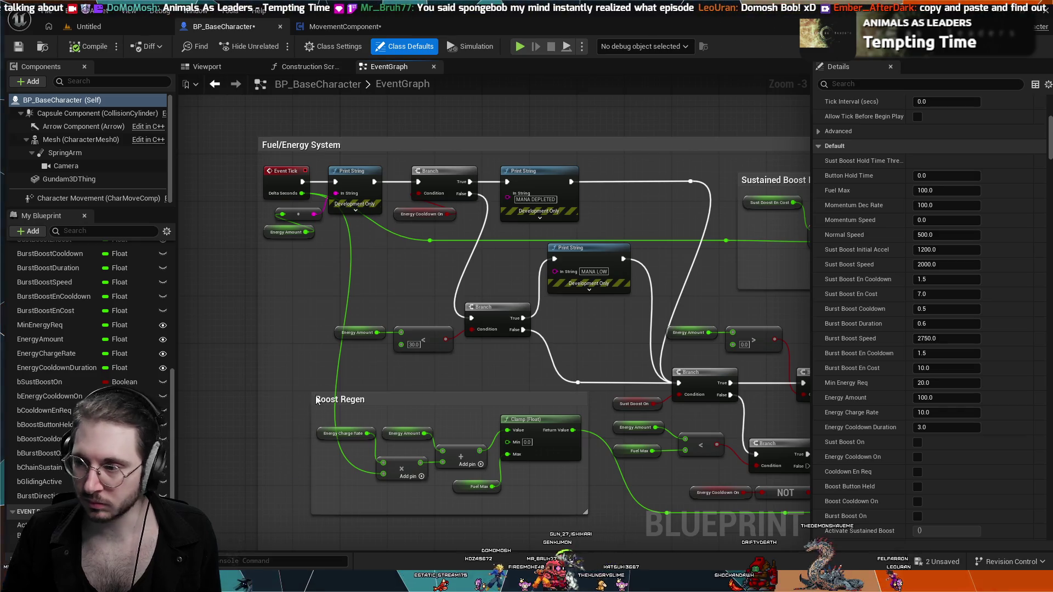
{"action": "scroll", "coordinate": [431, 324], "scroll_direction": "down", "scroll_amount": 3}
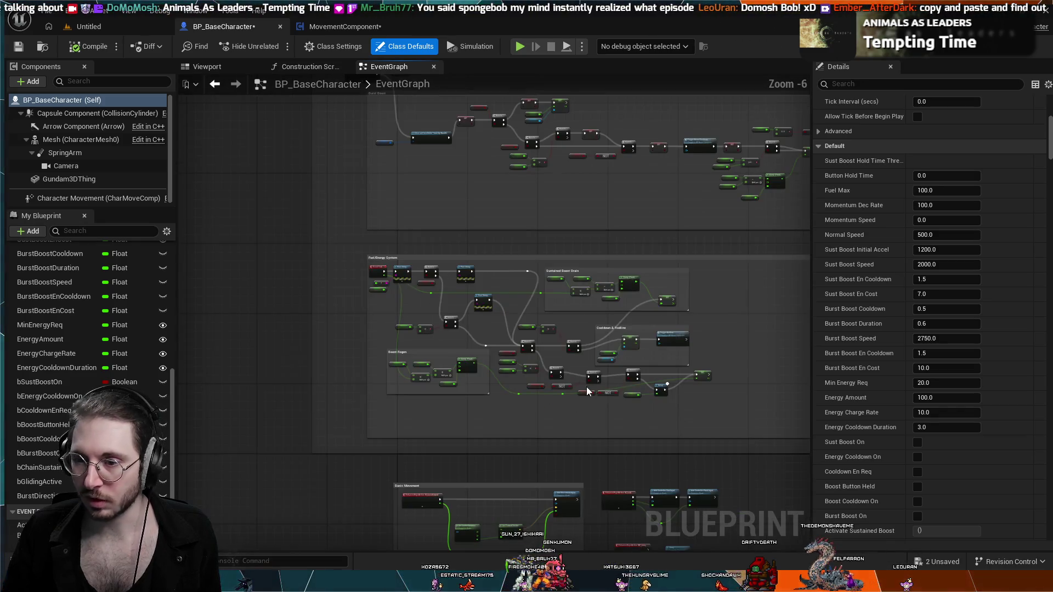
{"action": "mouse_move", "coordinate": [450, 351]}
{"action": "left_mouse_down"}
{"action": "mouse_move", "coordinate": [276, 372]}
{"action": "mouse_move", "coordinate": [439, 376]}
{"action": "left_mouse_up"}
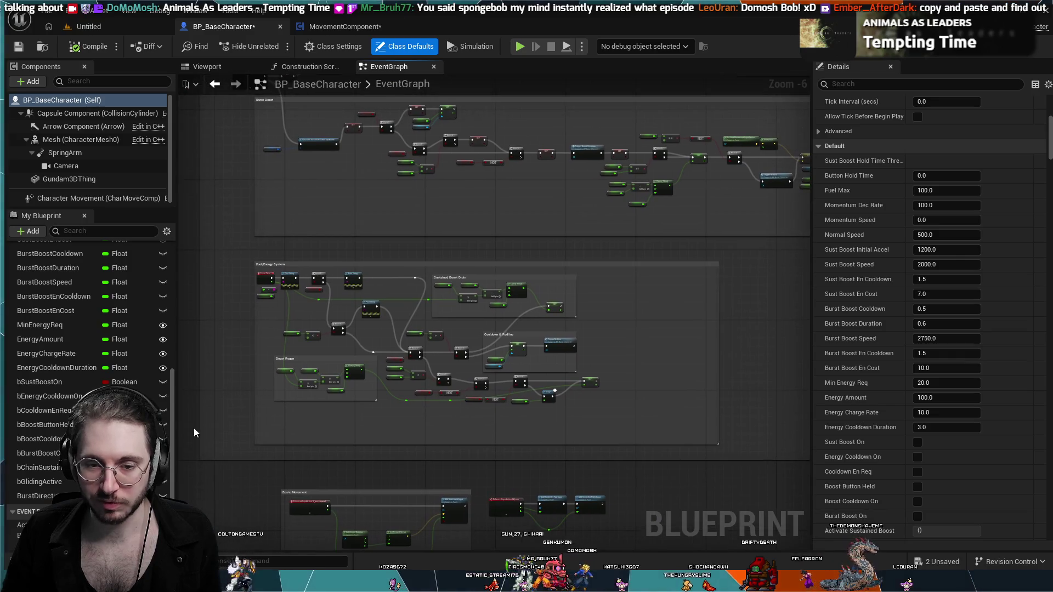
{"action": "scroll", "coordinate": [218, 422], "scroll_direction": "up", "scroll_amount": 1}
{"action": "scroll", "coordinate": [218, 423], "scroll_direction": "down", "scroll_amount": 3}
{"action": "left_click_drag", "start_coordinate": [230, 214], "coordinate": [308, 450]}
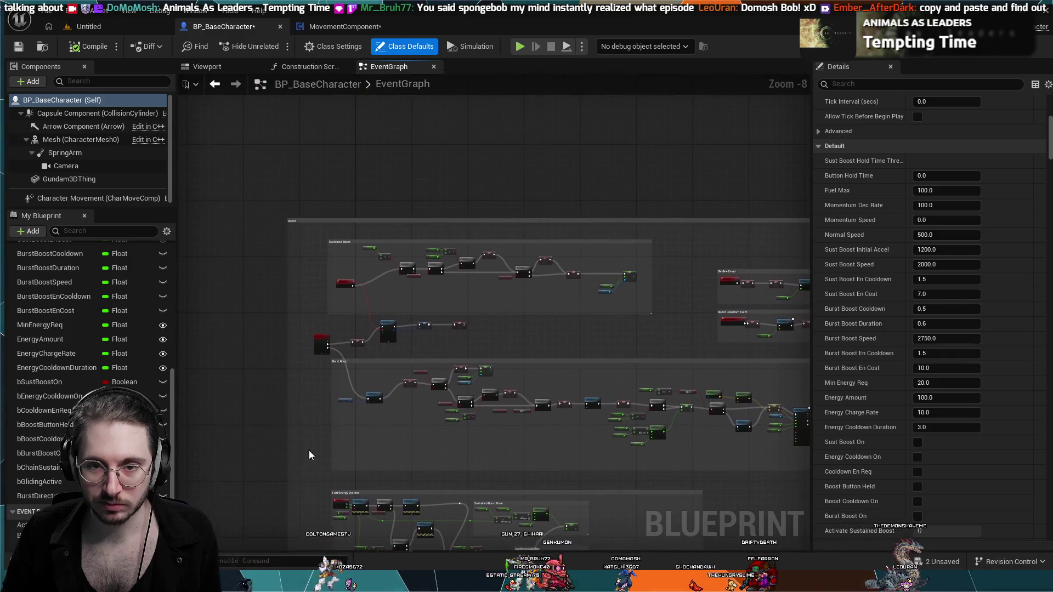
{"action": "mouse_move", "coordinate": [258, 327]}
{"action": "left_mouse_down"}
{"action": "mouse_move", "coordinate": [383, 494]}
{"action": "mouse_move", "coordinate": [549, 527]}
{"action": "mouse_move", "coordinate": [828, 468]}
{"action": "mouse_move", "coordinate": [837, 457]}
{"action": "mouse_move", "coordinate": [624, 495]}
{"action": "mouse_move", "coordinate": [607, 510]}
{"action": "left_mouse_up"}
{"action": "scroll", "coordinate": [352, 383], "scroll_direction": "down", "scroll_amount": 3}
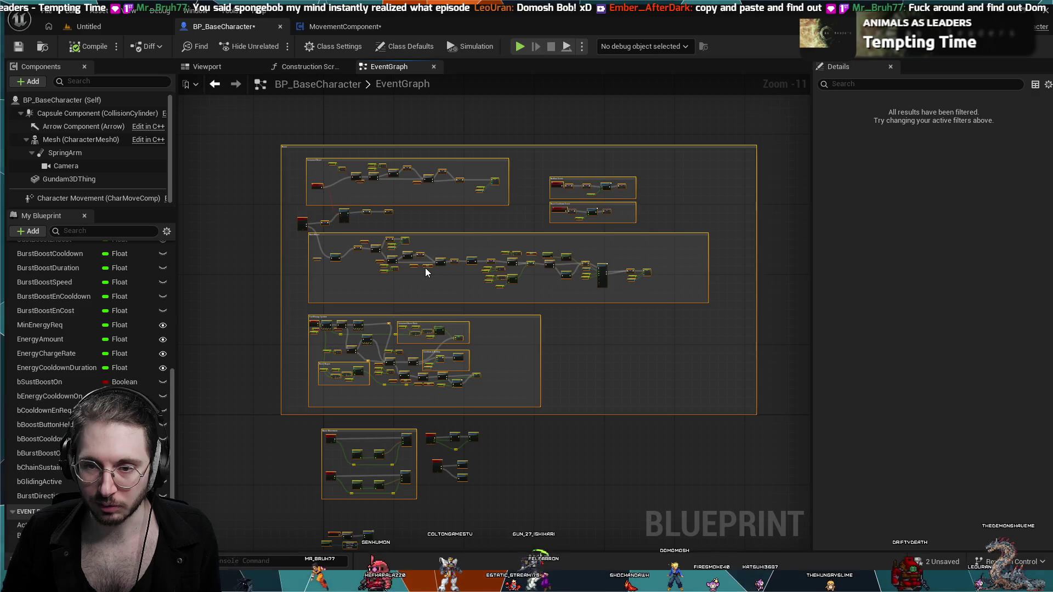
- Open the MovementComponent Blueprint from the Content Drawer's ActorComponents folder
{"action": "scroll", "coordinate": [360, 261], "scroll_direction": "up", "scroll_amount": 4}
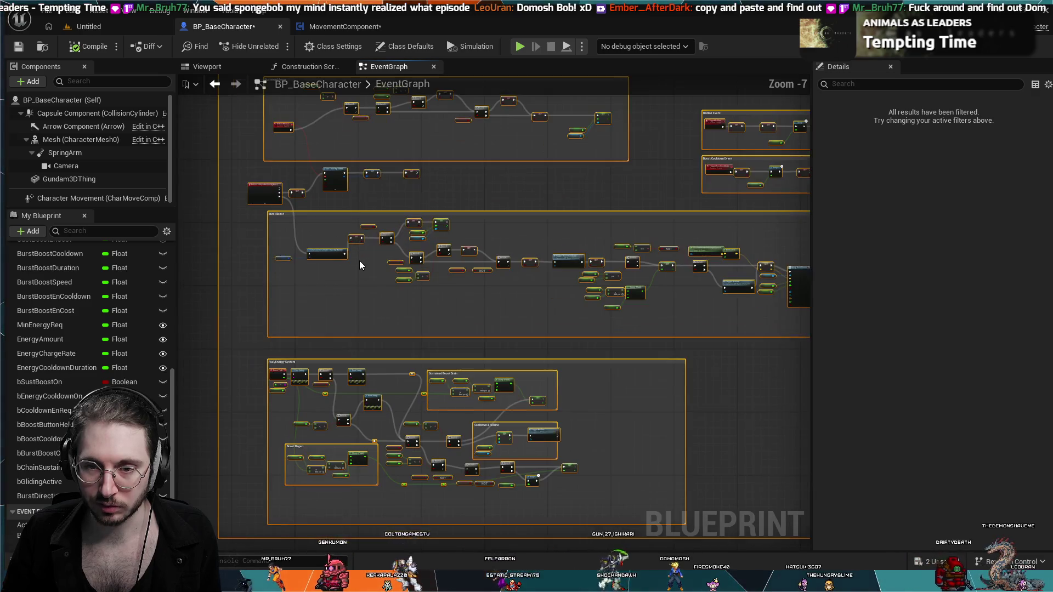
{"action": "scroll", "coordinate": [317, 231], "scroll_direction": "up", "scroll_amount": 3}
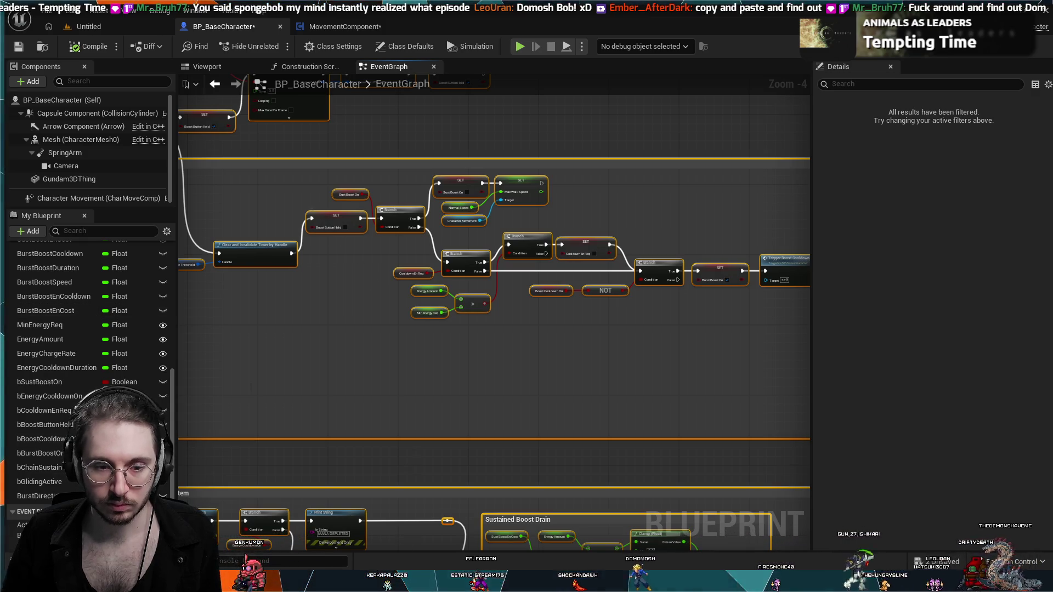
{"action": "key", "text": "ctrl+space"}
{"action": "double_click", "coordinate": [180, 412]}
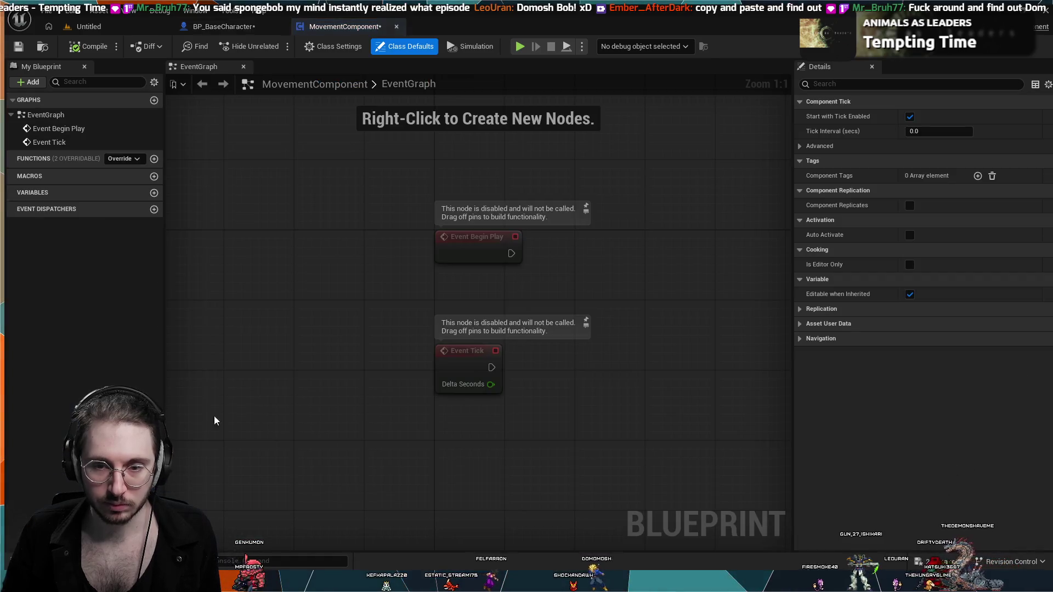
- Marquee-select the disabled Event Begin Play and Event Tick nodes and delete them
{"action": "left_click_drag", "start_coordinate": [599, 448], "coordinate": [398, 196]}
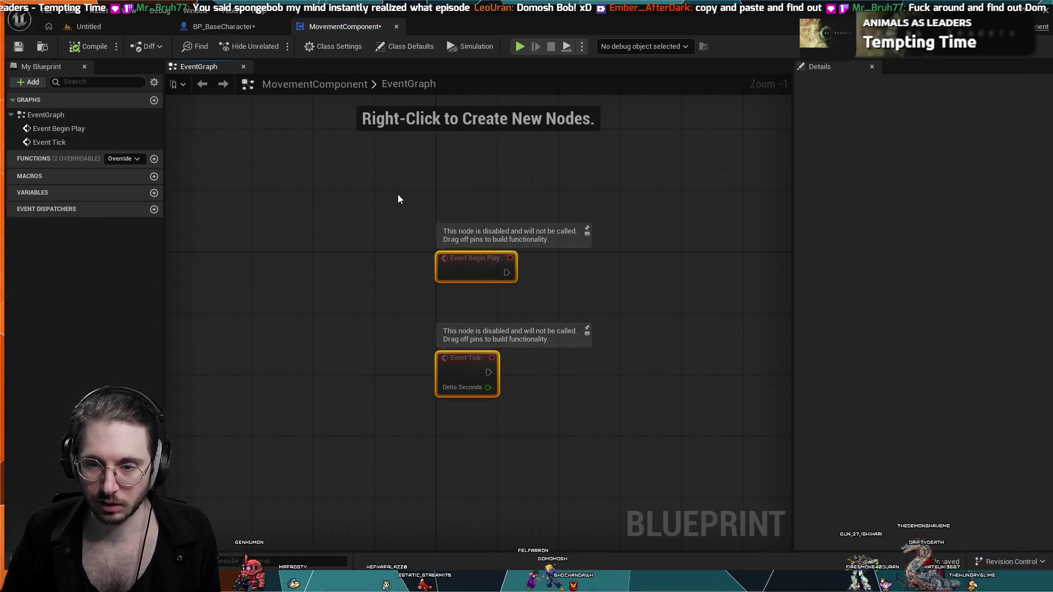
{"action": "key", "text": "Delete"}
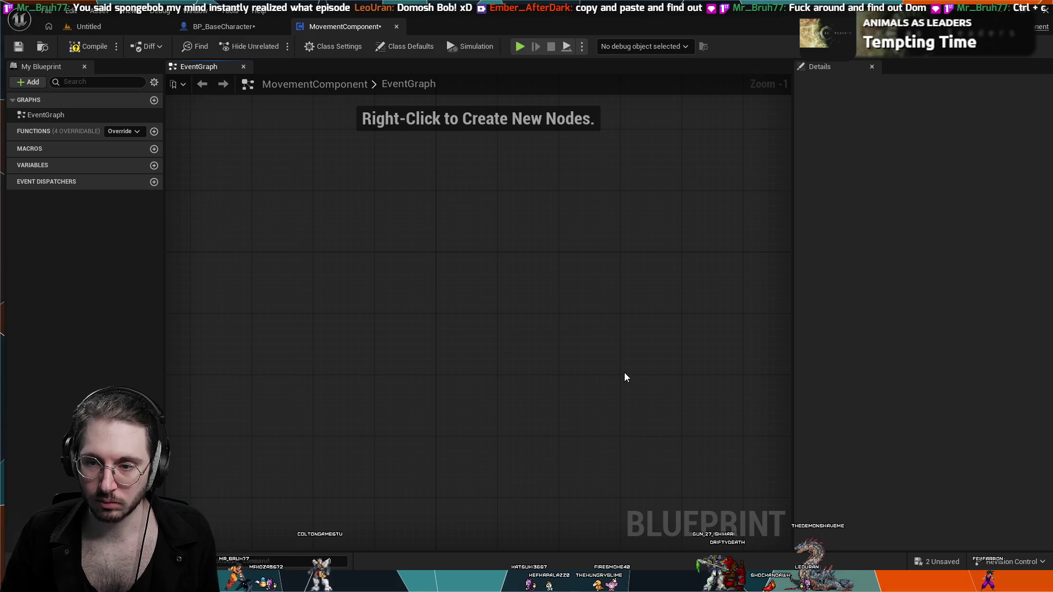
{"action": "key", "text": "ctrl+v"}
{"action": "scroll", "coordinate": [567, 281], "scroll_direction": "down", "scroll_amount": 7}
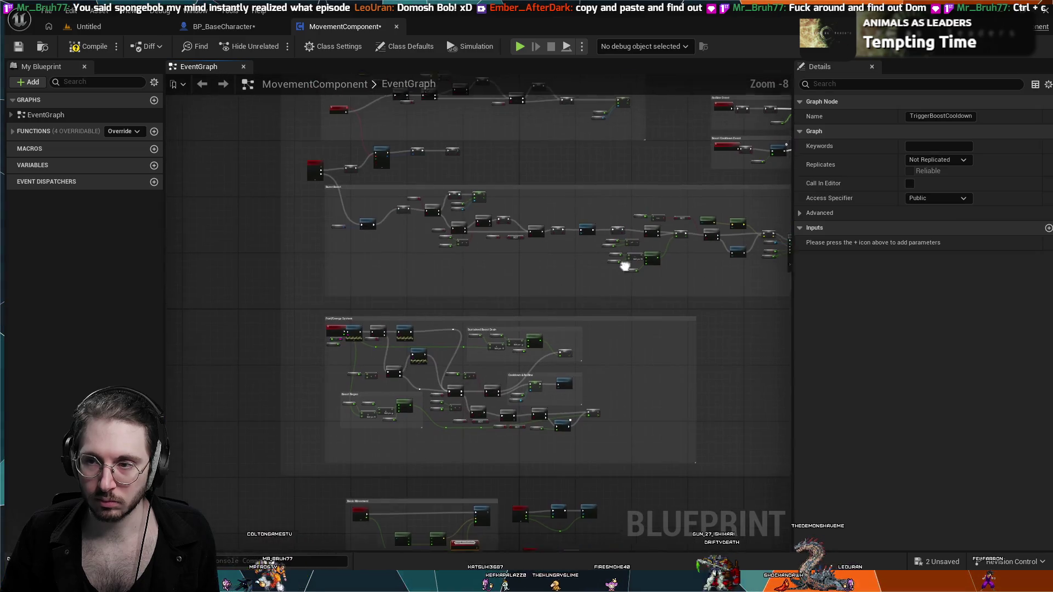
{"action": "scroll", "coordinate": [625, 267], "scroll_direction": "up", "scroll_amount": 7}
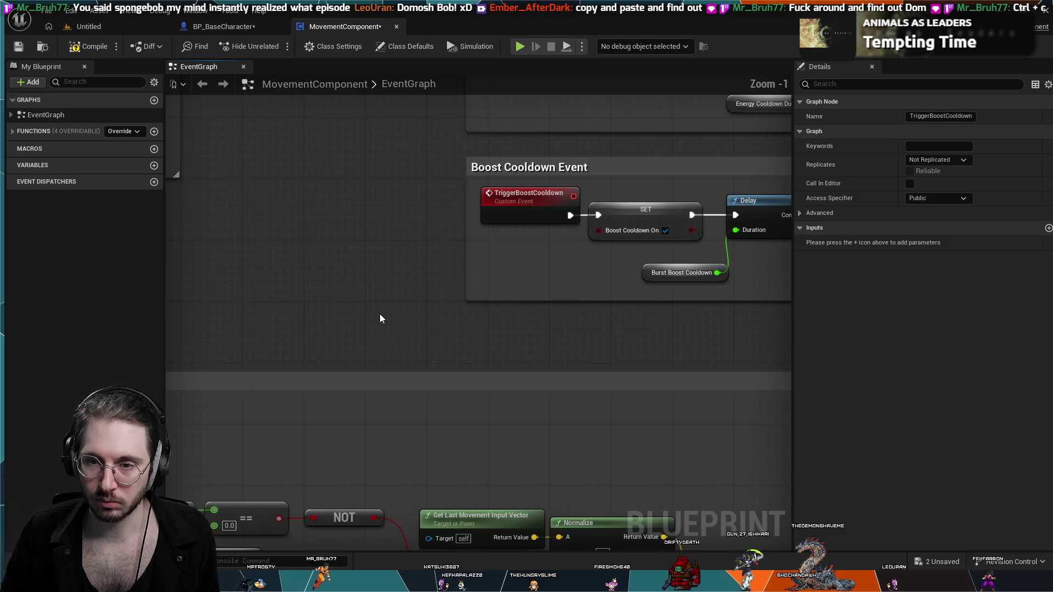
{"action": "scroll", "coordinate": [381, 318], "scroll_direction": "down", "scroll_amount": 2}
{"action": "scroll", "coordinate": [397, 258], "scroll_direction": "down", "scroll_amount": 1}
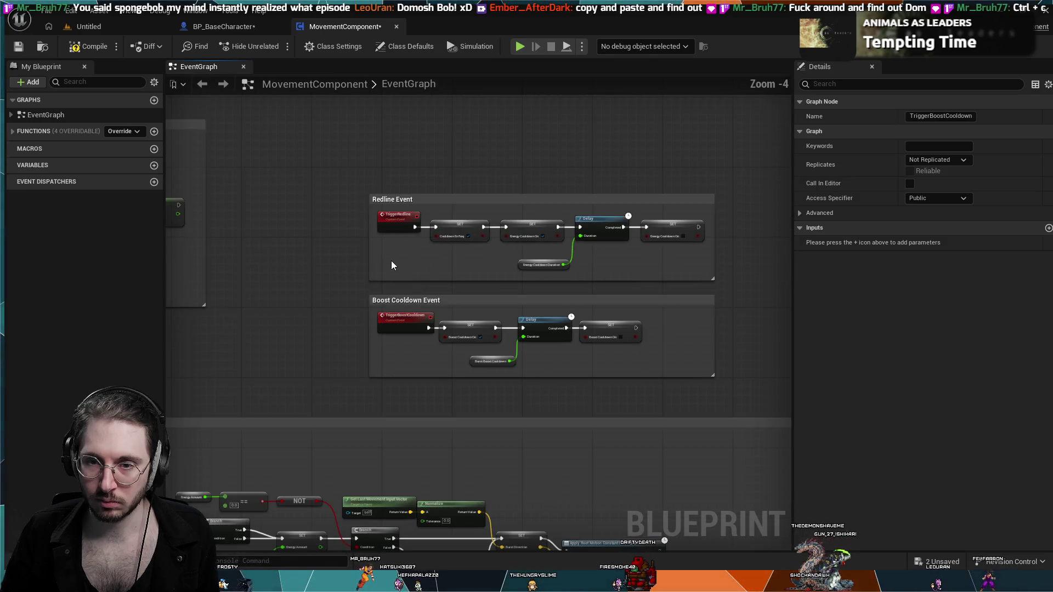
{"action": "scroll", "coordinate": [390, 261], "scroll_direction": "down", "scroll_amount": 3}
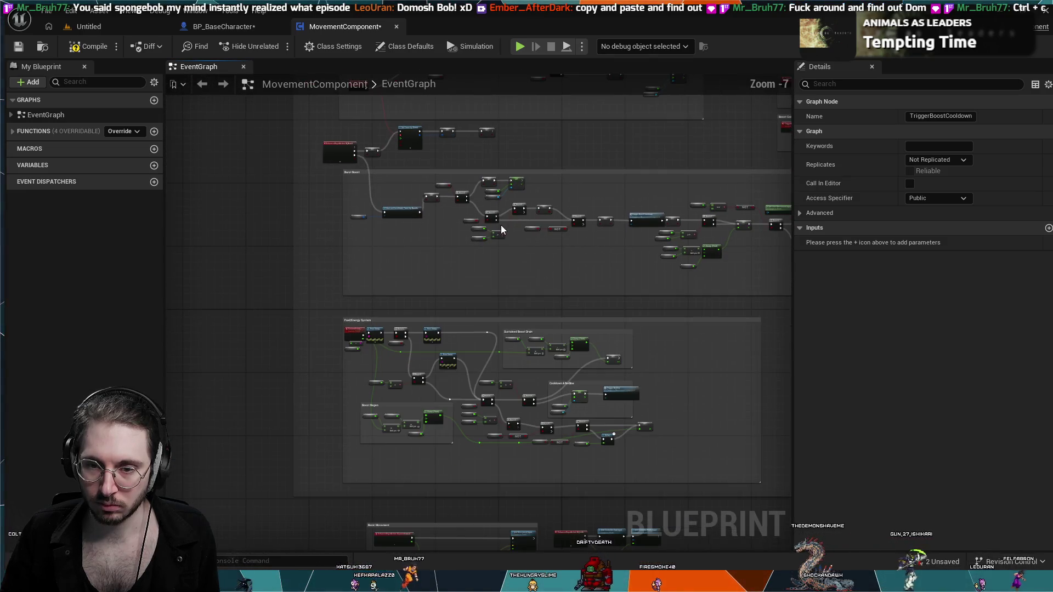
{"action": "left_click_drag", "start_coordinate": [502, 229], "coordinate": [460, 258]}
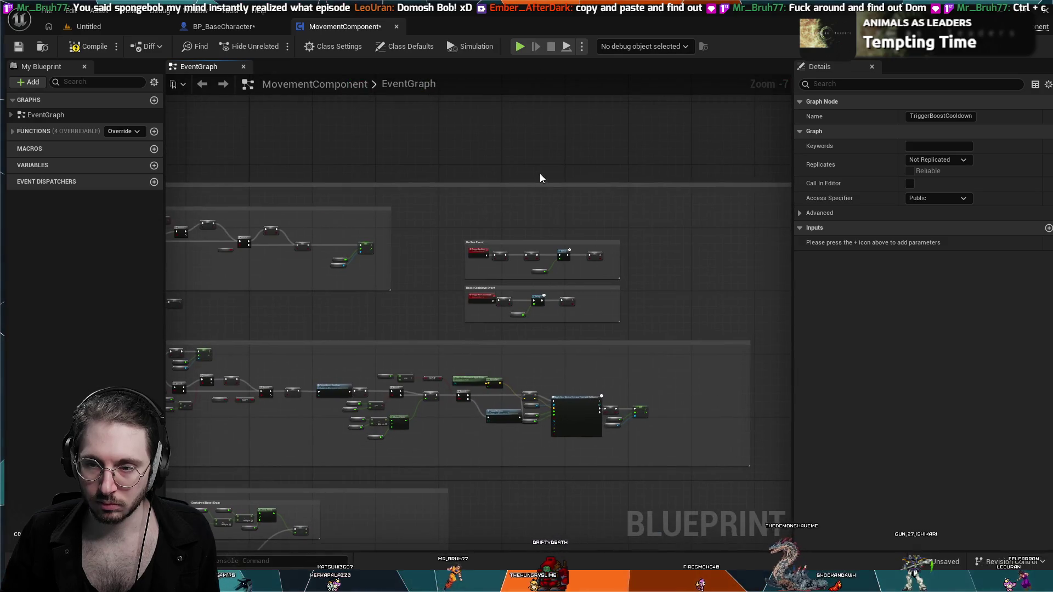
{"action": "scroll", "coordinate": [494, 238], "scroll_direction": "up", "scroll_amount": 5}
{"action": "left_click_drag", "start_coordinate": [433, 174], "coordinate": [430, 139]}
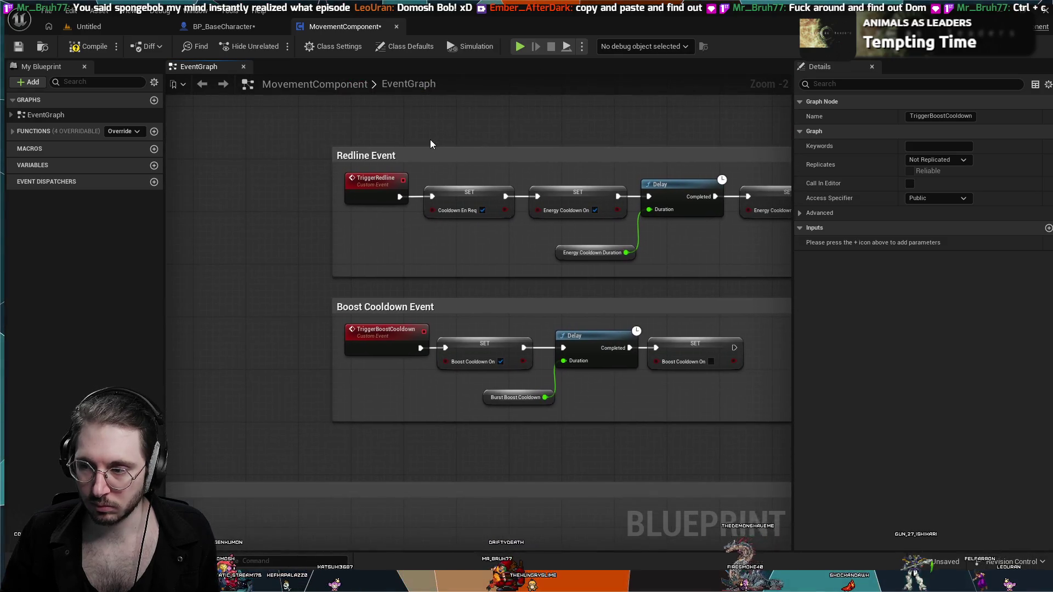
{"action": "left_click_drag", "start_coordinate": [319, 225], "coordinate": [241, 207]}
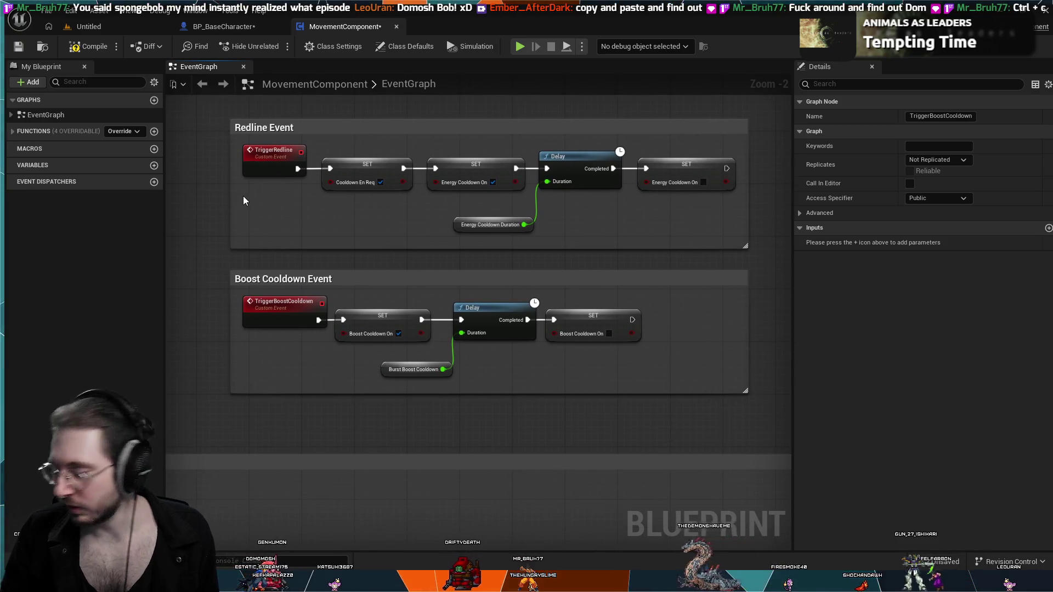
{"action": "scroll", "coordinate": [630, 340], "scroll_direction": "down", "scroll_amount": 4}
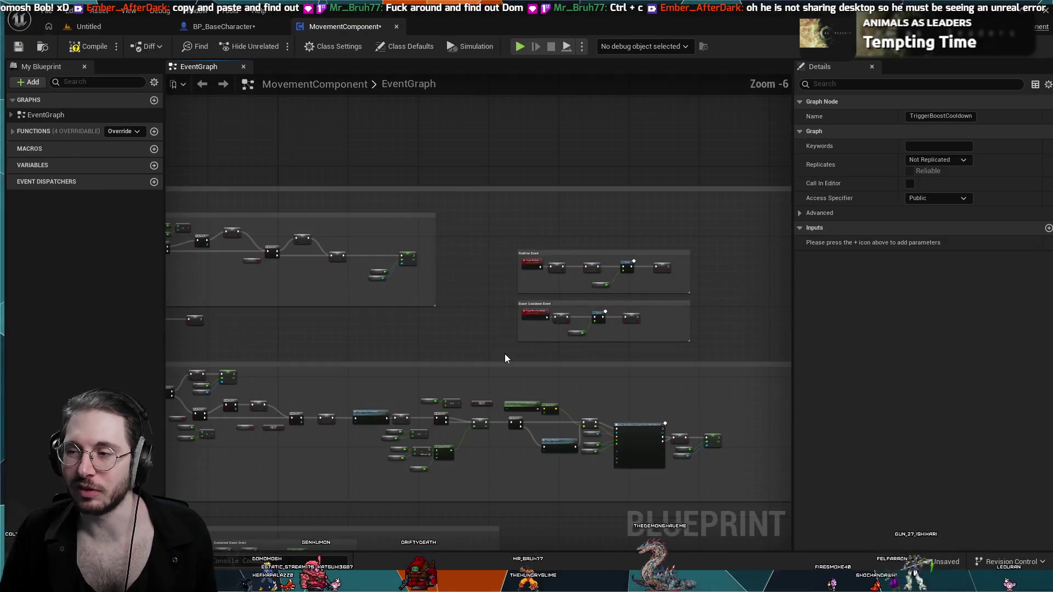
{"action": "left_click_drag", "start_coordinate": [505, 358], "coordinate": [661, 241]}
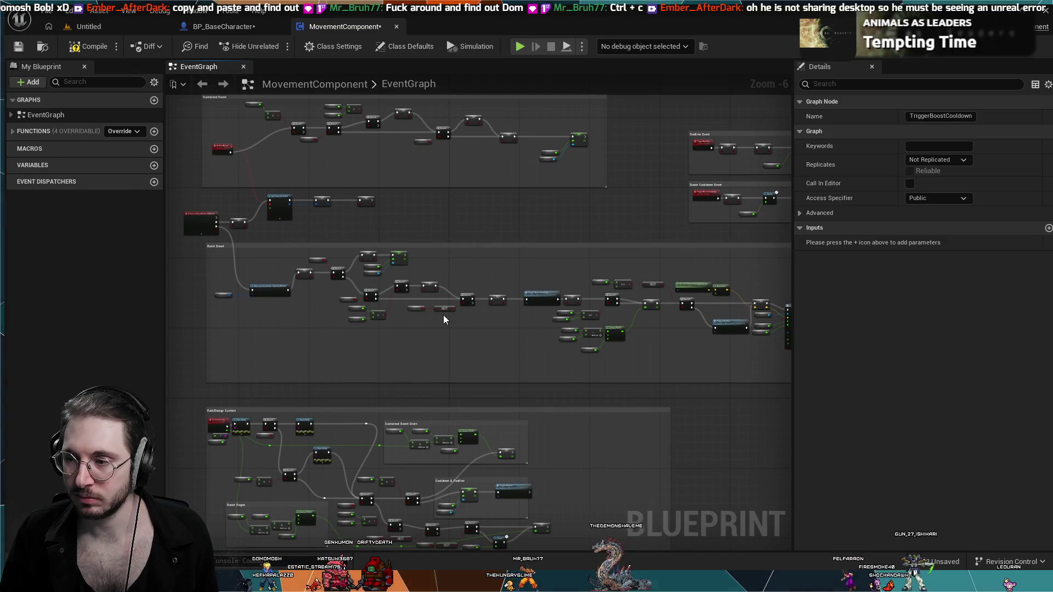
{"action": "mouse_move", "coordinate": [404, 236]}
{"action": "left_mouse_down"}
{"action": "mouse_move", "coordinate": [508, 151]}
{"action": "mouse_move", "coordinate": [505, 137]}
{"action": "left_mouse_up"}
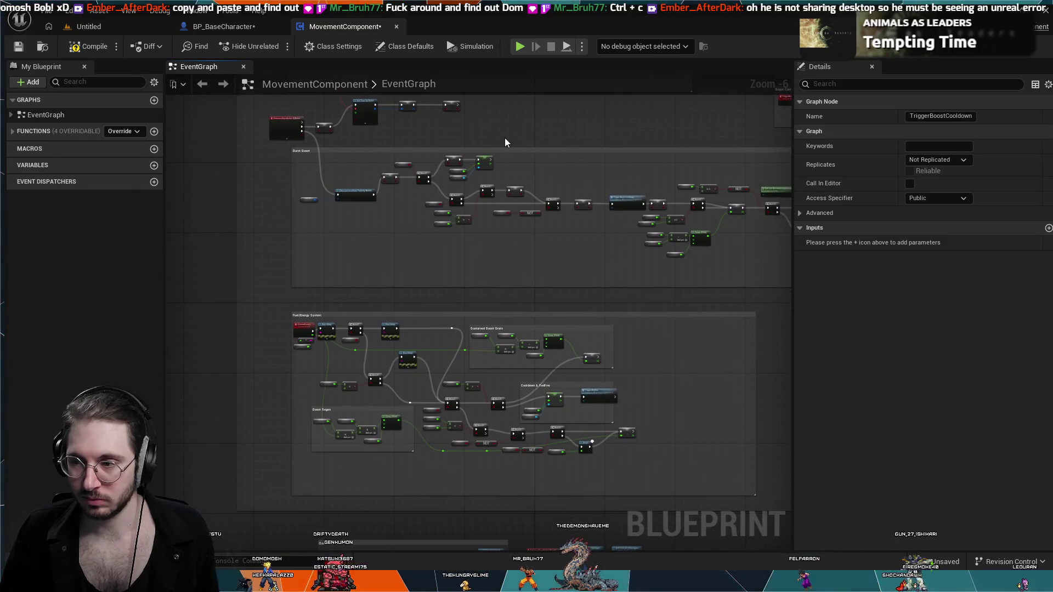
{"action": "mouse_move", "coordinate": [447, 275]}
{"action": "left_mouse_down"}
{"action": "mouse_move", "coordinate": [329, 294]}
{"action": "mouse_move", "coordinate": [396, 284]}
{"action": "left_mouse_up"}
{"action": "scroll", "coordinate": [397, 280], "scroll_direction": "up", "scroll_amount": 5}
{"action": "scroll", "coordinate": [397, 281], "scroll_direction": "down", "scroll_amount": 5}
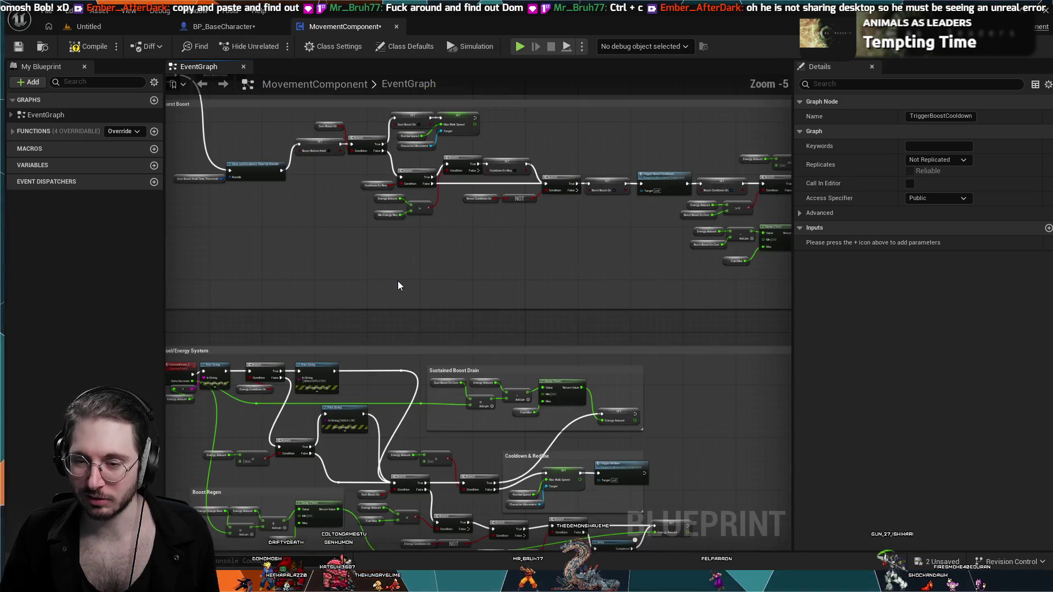
{"action": "scroll", "coordinate": [588, 155], "scroll_direction": "up", "scroll_amount": 4}
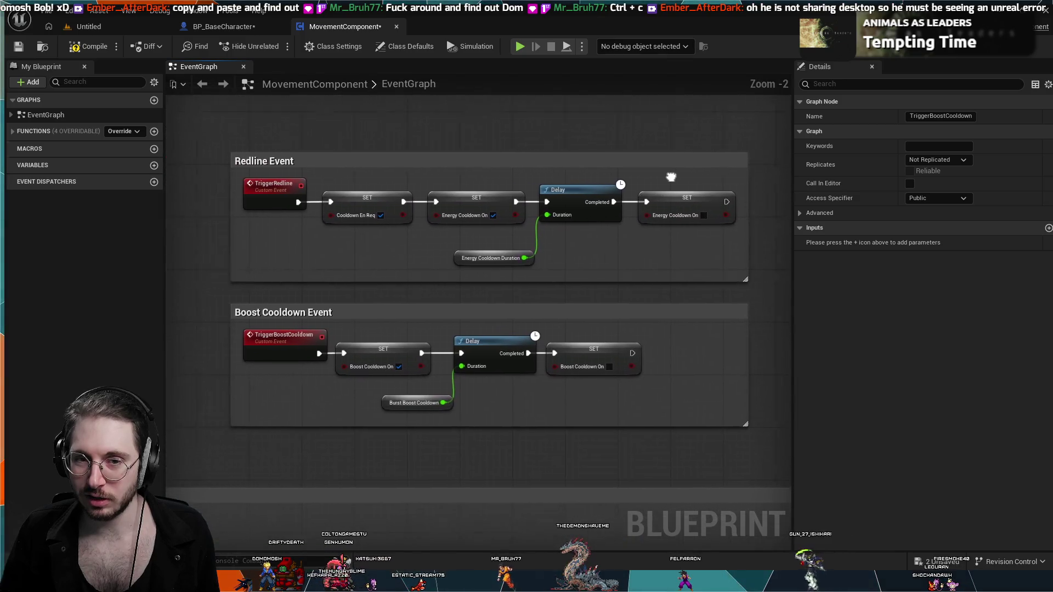
{"action": "scroll", "coordinate": [709, 167], "scroll_direction": "up", "scroll_amount": 1}
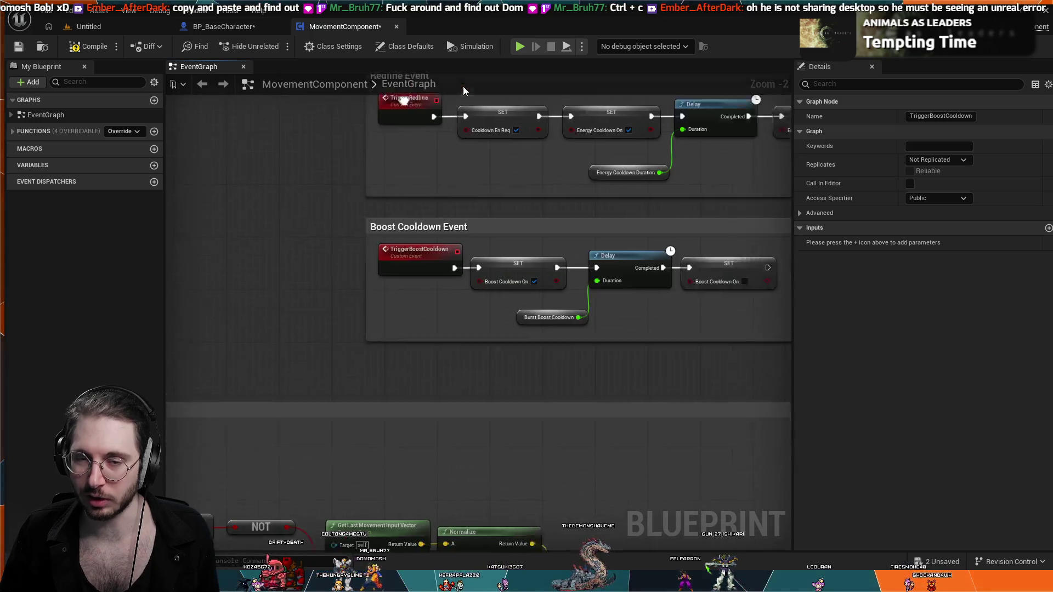
{"action": "scroll", "coordinate": [468, 235], "scroll_direction": "down", "scroll_amount": 1}
{"action": "mouse_move", "coordinate": [469, 234]}
{"action": "left_mouse_down"}
{"action": "mouse_move", "coordinate": [432, 170]}
{"action": "mouse_move", "coordinate": [626, 165]}
{"action": "mouse_move", "coordinate": [512, 195]}
{"action": "mouse_move", "coordinate": [206, 333]}
{"action": "mouse_move", "coordinate": [489, 360]}
{"action": "mouse_move", "coordinate": [356, 336]}
{"action": "left_mouse_up"}
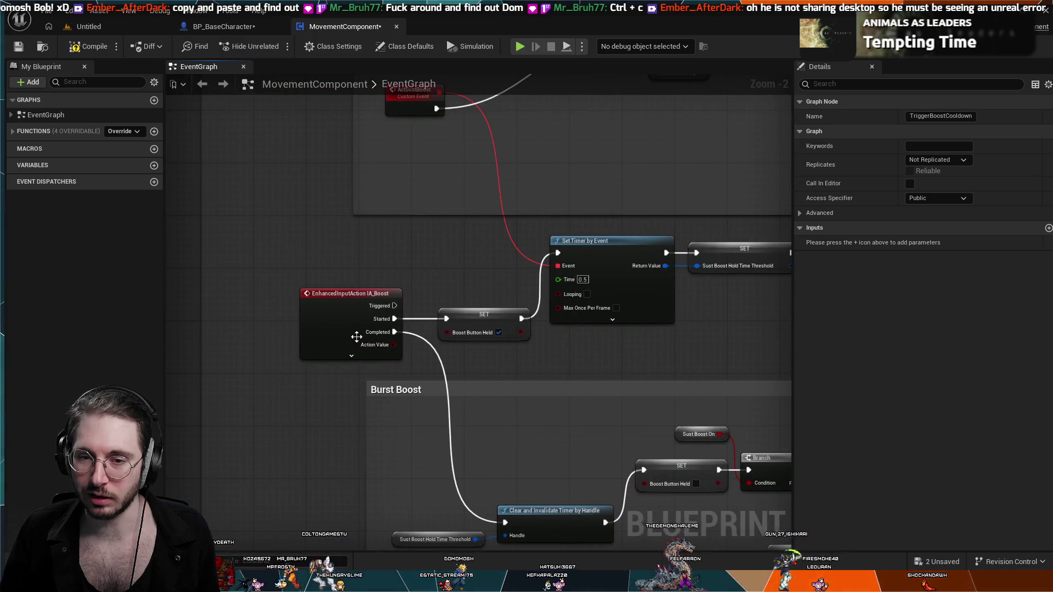
{"action": "mouse_move", "coordinate": [383, 147]}
{"action": "left_mouse_down"}
{"action": "mouse_move", "coordinate": [249, 378]}
{"action": "mouse_move", "coordinate": [284, 333]}
{"action": "mouse_move", "coordinate": [351, 185]}
{"action": "mouse_move", "coordinate": [332, 33]}
{"action": "mouse_move", "coordinate": [230, 126]}
{"action": "mouse_move", "coordinate": [329, 231]}
{"action": "mouse_move", "coordinate": [423, 288]}
{"action": "mouse_move", "coordinate": [439, 329]}
{"action": "mouse_move", "coordinate": [329, 329]}
{"action": "mouse_move", "coordinate": [246, 264]}
{"action": "mouse_move", "coordinate": [470, 302]}
{"action": "mouse_move", "coordinate": [460, 304]}
{"action": "left_mouse_up"}
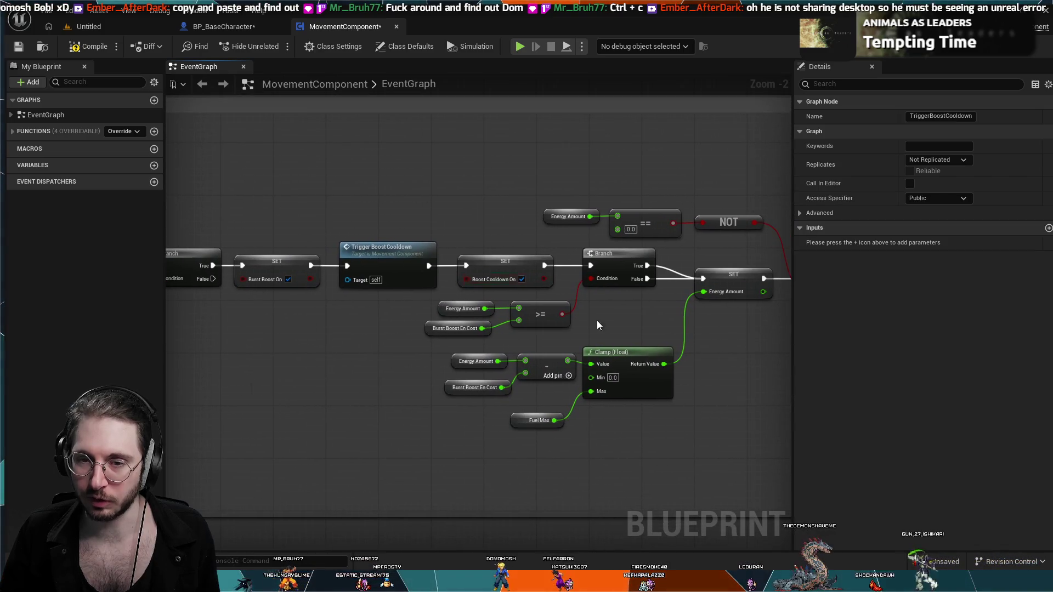
{"action": "mouse_move", "coordinate": [597, 326]}
{"action": "left_mouse_down"}
{"action": "mouse_move", "coordinate": [617, 332]}
{"action": "mouse_move", "coordinate": [559, 440]}
{"action": "mouse_move", "coordinate": [420, 296]}
{"action": "mouse_move", "coordinate": [290, 306]}
{"action": "left_mouse_up"}
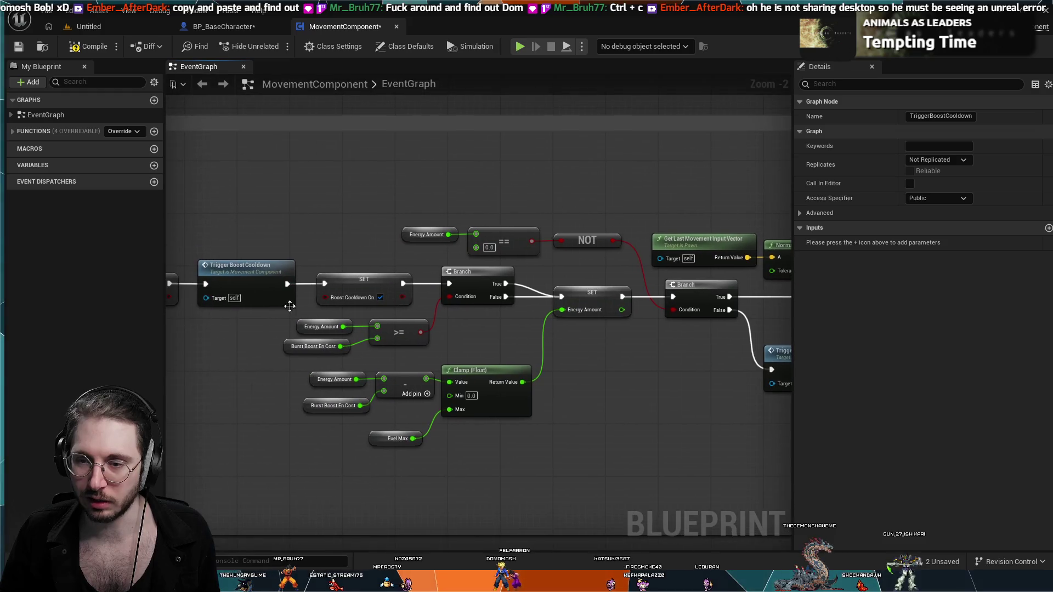
{"action": "mouse_move", "coordinate": [510, 384]}
{"action": "left_mouse_down"}
{"action": "mouse_move", "coordinate": [341, 311]}
{"action": "mouse_move", "coordinate": [159, 257]}
{"action": "left_mouse_up"}
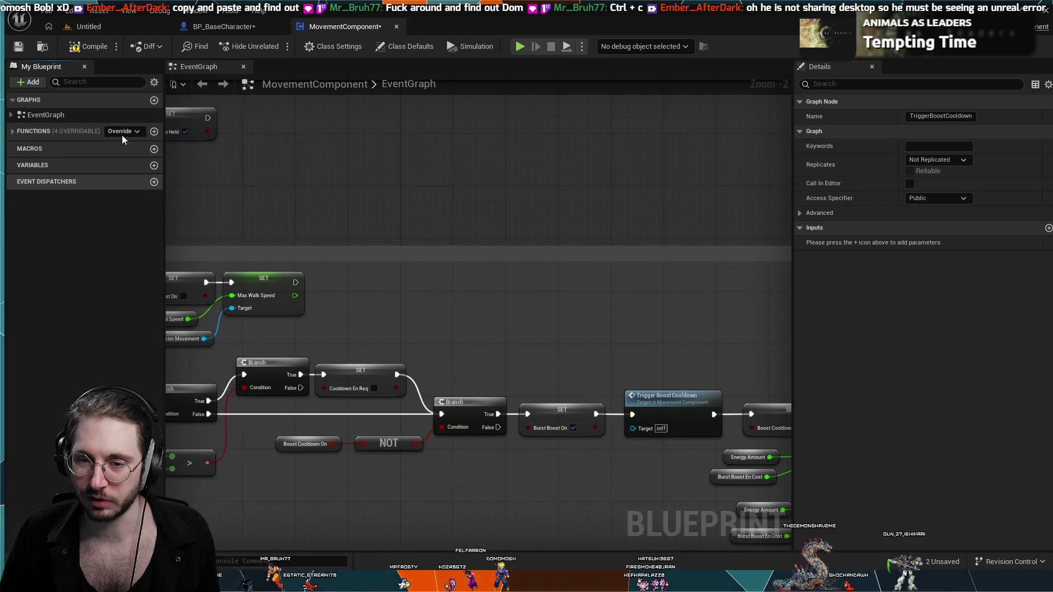
{"action": "mouse_move", "coordinate": [414, 199]}
{"action": "left_mouse_down"}
{"action": "mouse_move", "coordinate": [454, 177]}
{"action": "mouse_move", "coordinate": [651, 146]}
{"action": "mouse_move", "coordinate": [649, 176]}
{"action": "mouse_move", "coordinate": [383, 108]}
{"action": "left_mouse_up"}
{"action": "left_click_drag", "start_coordinate": [441, 148], "coordinate": [502, 116]}
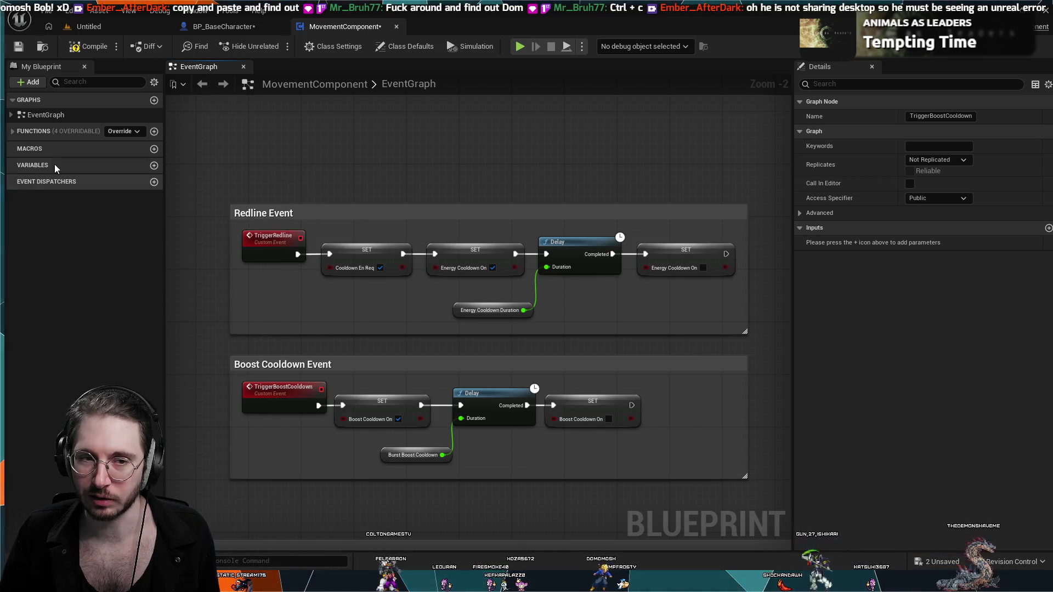
- Add an event dispatcher and try naming it TriggerRedline, then cancel the rename
{"action": "left_click", "coordinate": [155, 182]}
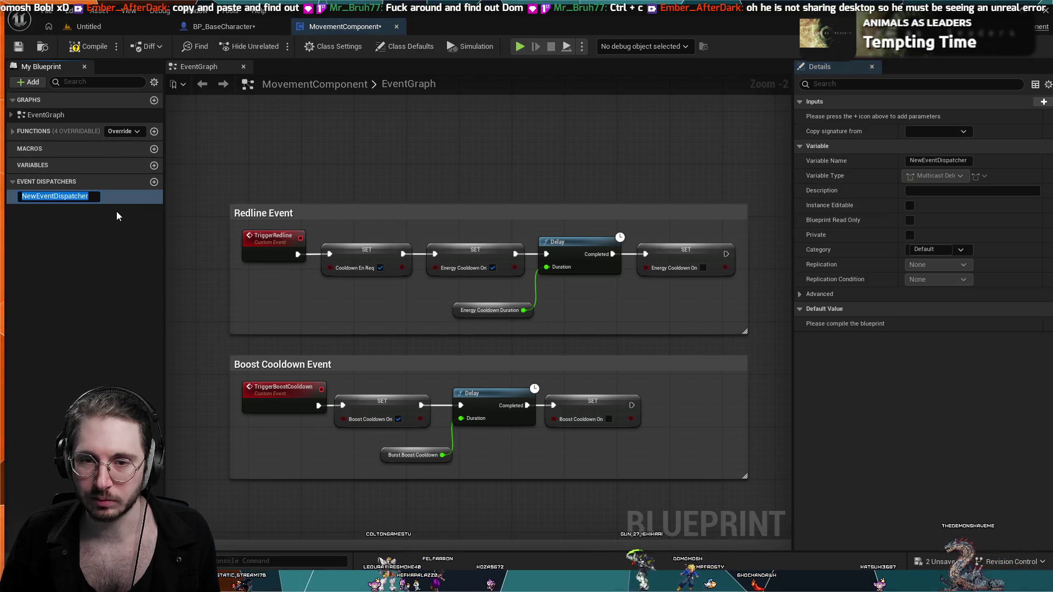
{"action": "type", "text": "Trigger"}
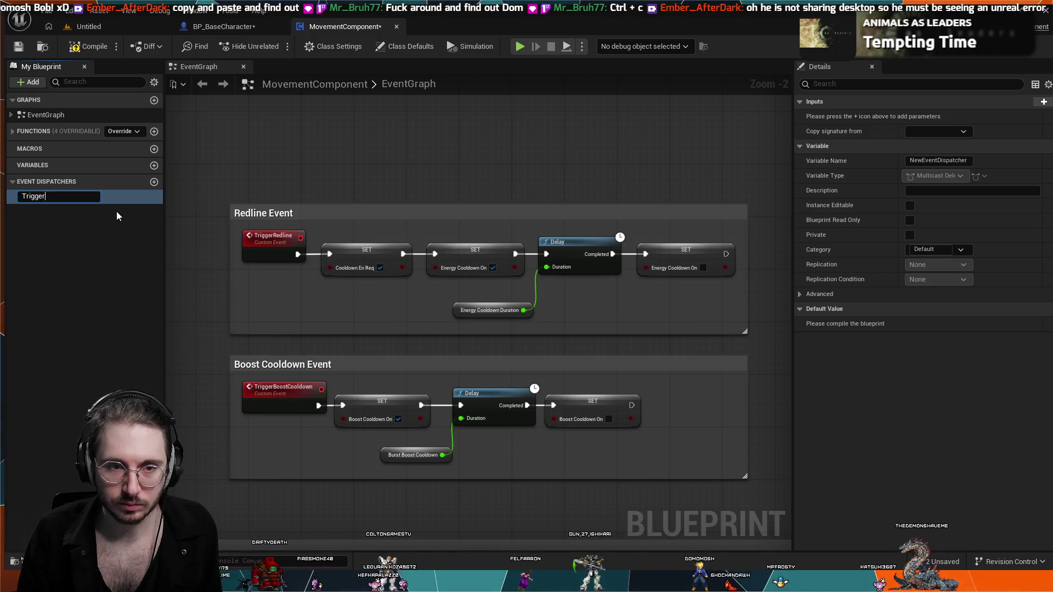
{"action": "key", "text": "BackSpace"}
{"action": "key", "text": "BackSpace"}
{"action": "key", "text": "BackSpace"}
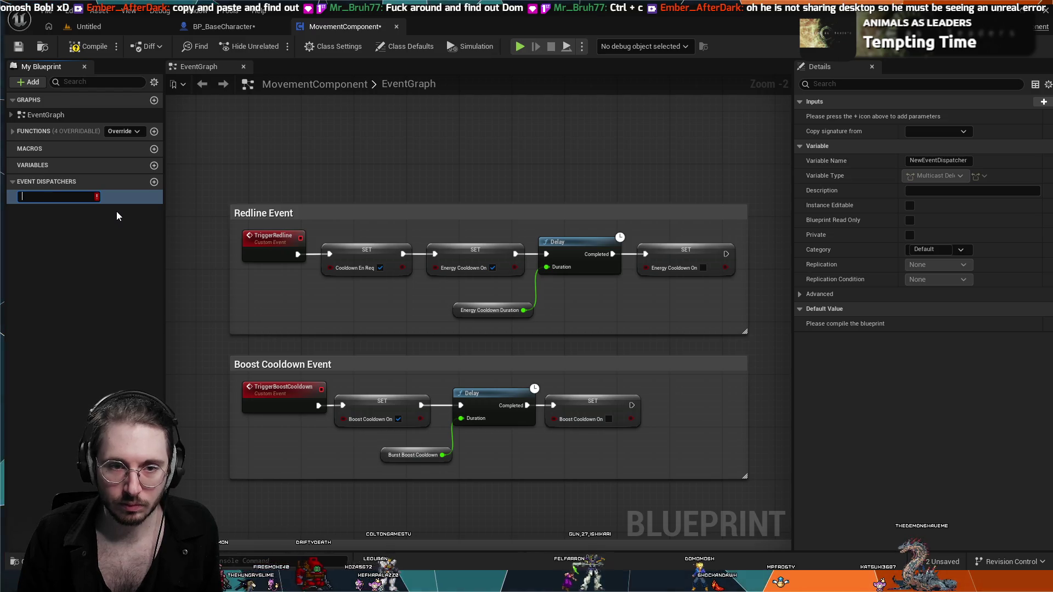
{"action": "type", "text": "TriggerRedline"}
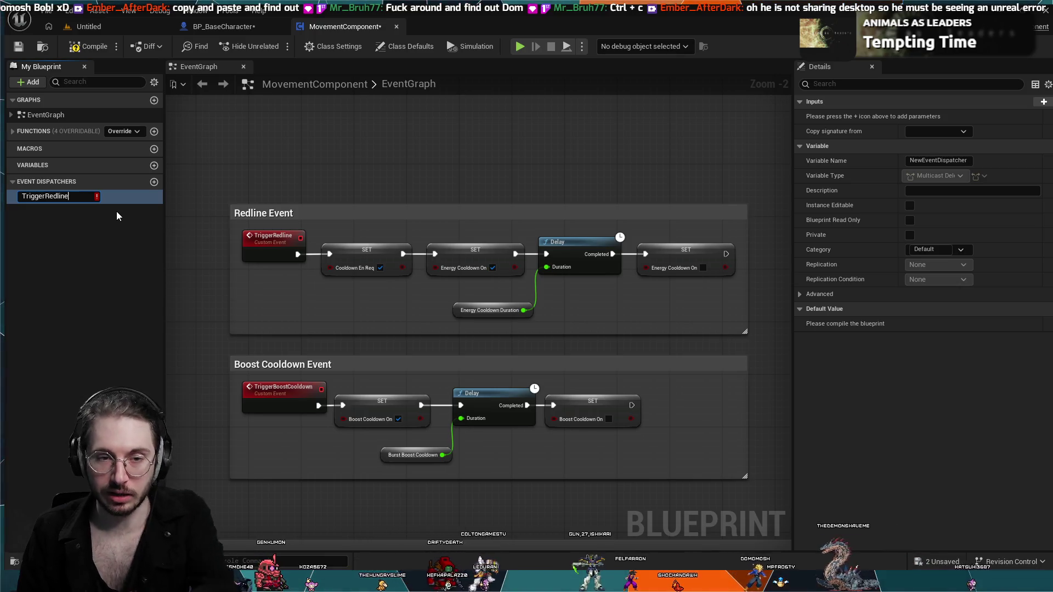
{"action": "key", "text": "BackSpace"}
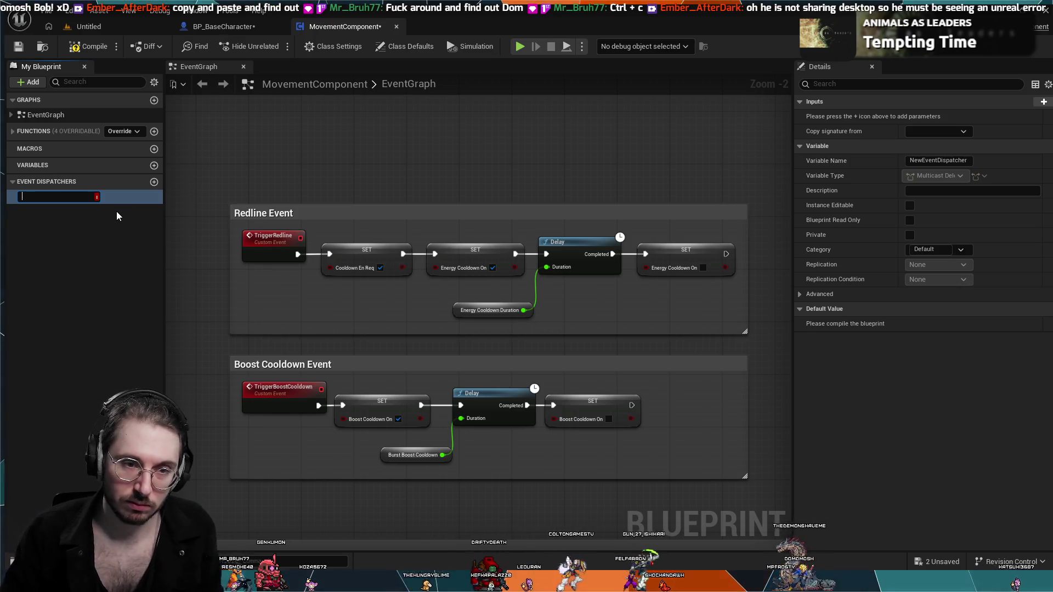
{"action": "key", "text": "Escape"}
- Move the TriggerRedline custom event out of its block, then undo the move
{"action": "left_click", "coordinate": [275, 241]}
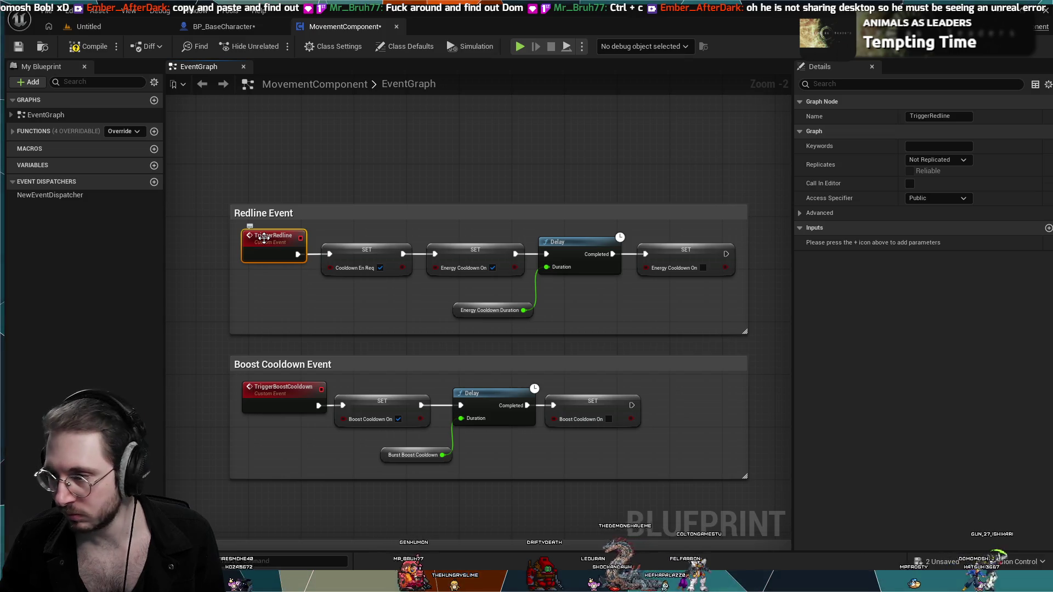
{"action": "mouse_move", "coordinate": [265, 242]}
{"action": "left_mouse_down"}
{"action": "mouse_move", "coordinate": [15, 223]}
{"action": "mouse_move", "coordinate": [146, 228]}
{"action": "left_mouse_up"}
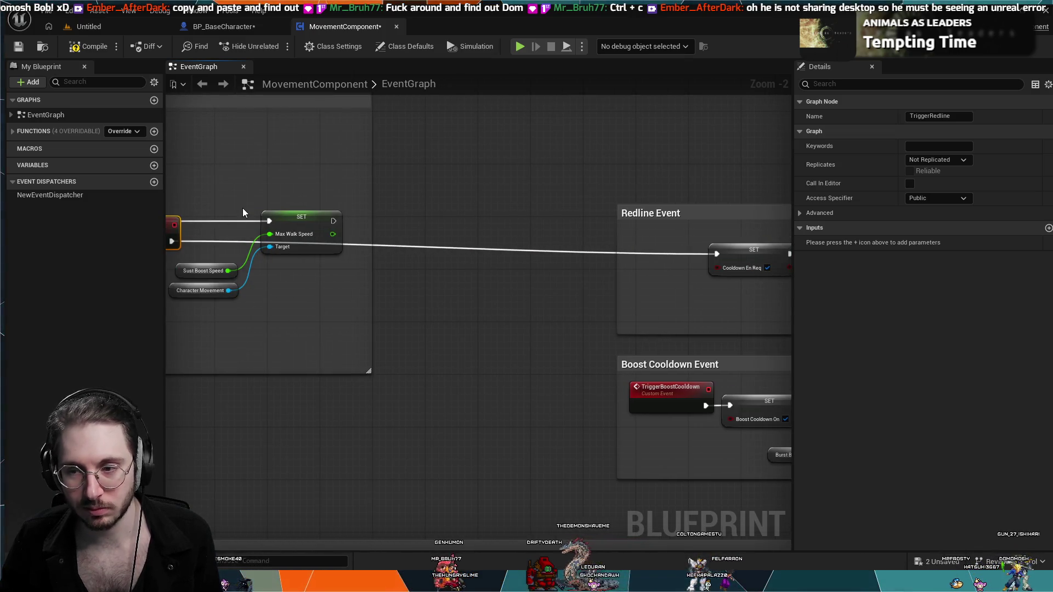
{"action": "key", "text": "ctrl+z"}
{"action": "left_click", "coordinate": [680, 246]}
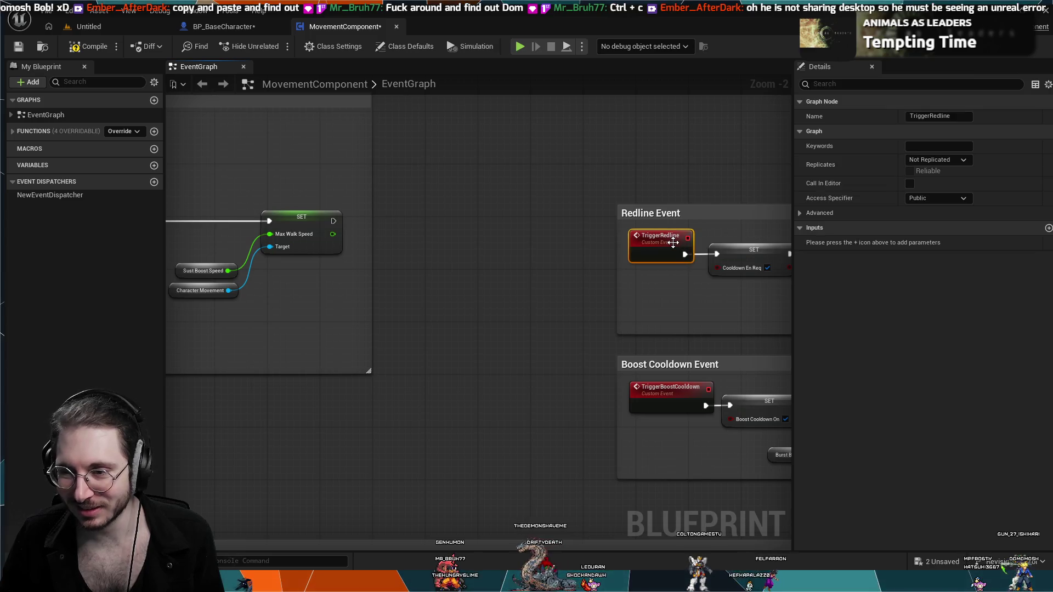
- Select the new dispatcher, undo and redo its removal, and keep the name NewEventDispatcher
{"action": "left_click", "coordinate": [37, 195]}
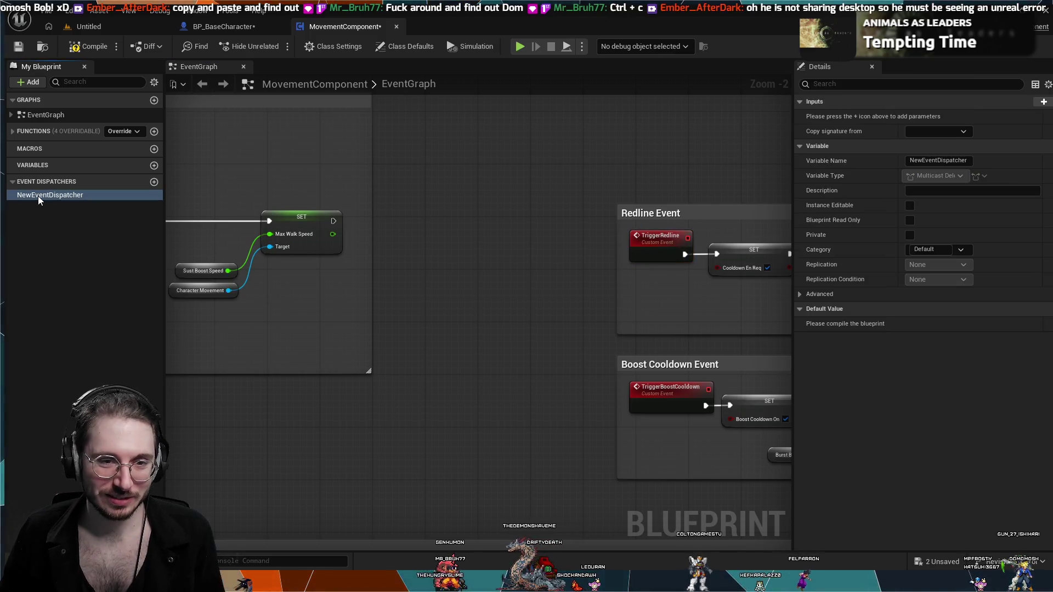
{"action": "left_click", "coordinate": [29, 236]}
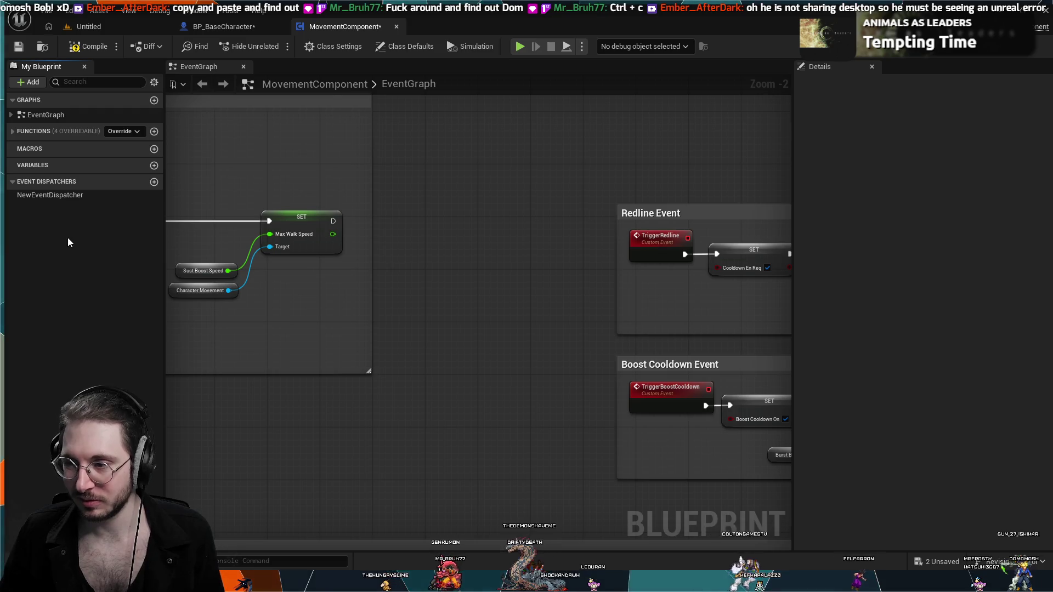
{"action": "left_click", "coordinate": [96, 198]}
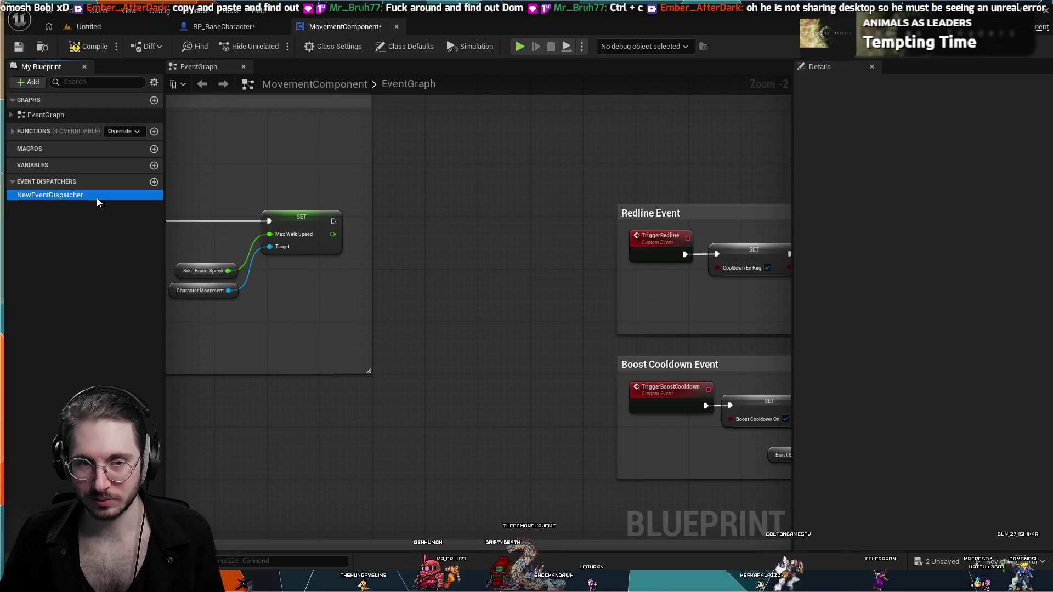
{"action": "left_click", "coordinate": [88, 236]}
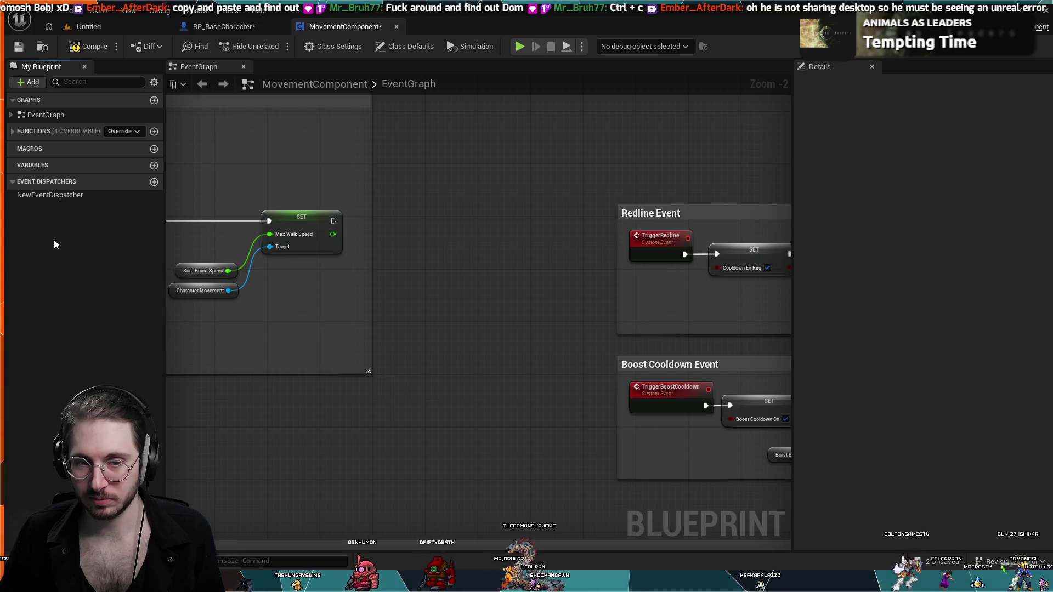
{"action": "key", "text": "ctrl+z"}
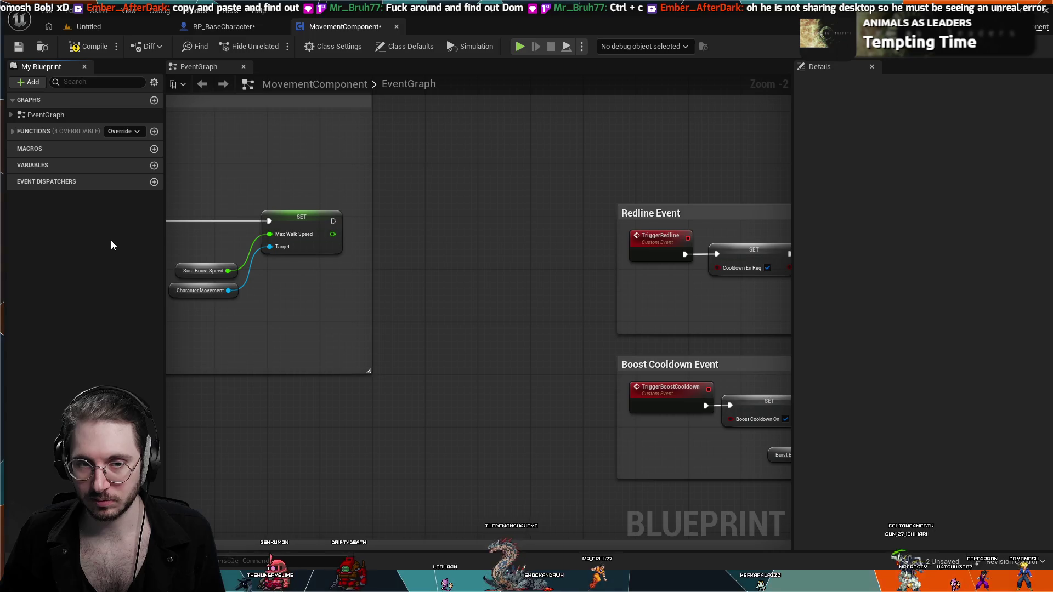
{"action": "key", "text": "ctrl+y"}
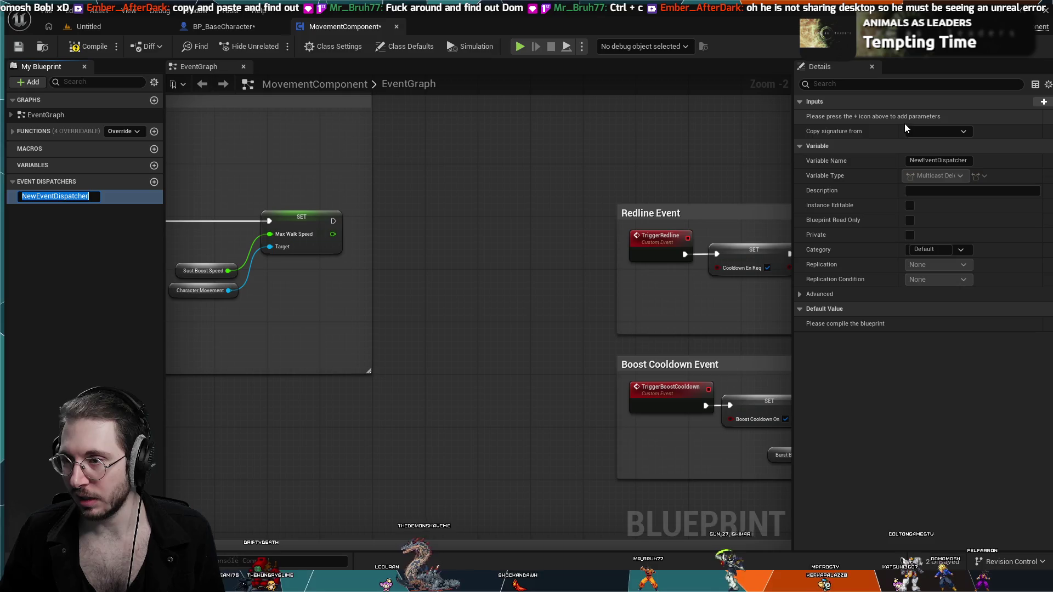
{"action": "key", "text": "Return"}
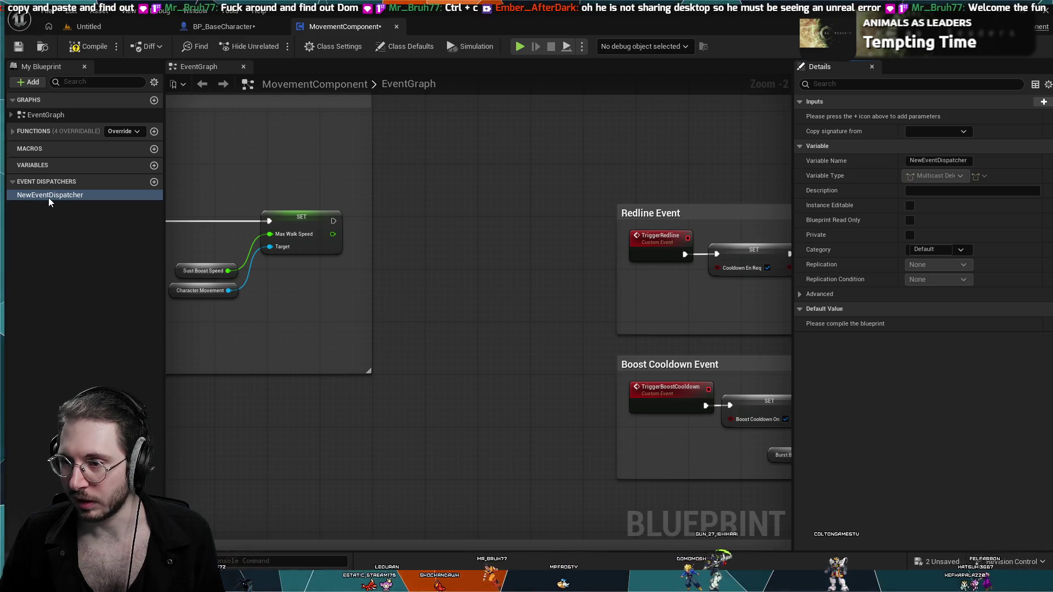
{"action": "left_click", "coordinate": [756, 425]}
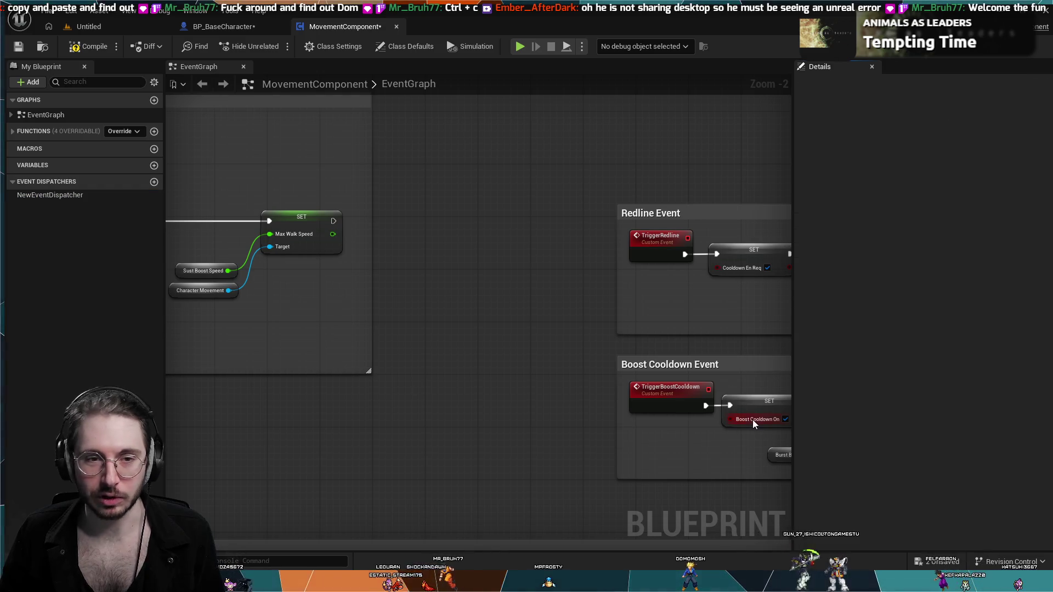
- Compile MovementComponent, then frame the ActSustBoost event and its Set Timer by Event chain up close
{"action": "left_click", "coordinate": [88, 50]}
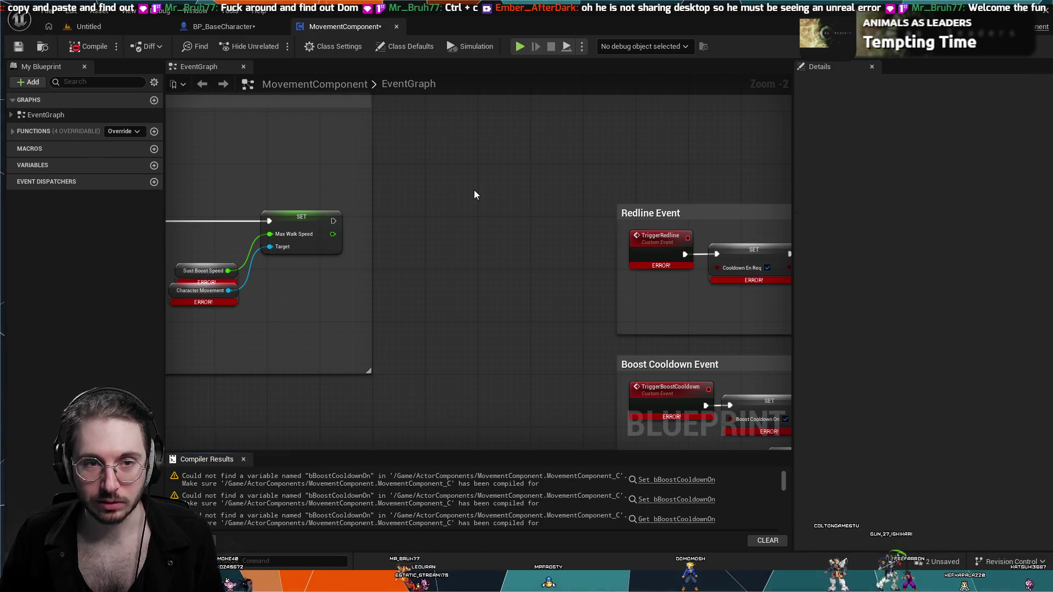
{"action": "scroll", "coordinate": [548, 323], "scroll_direction": "down", "scroll_amount": 2}
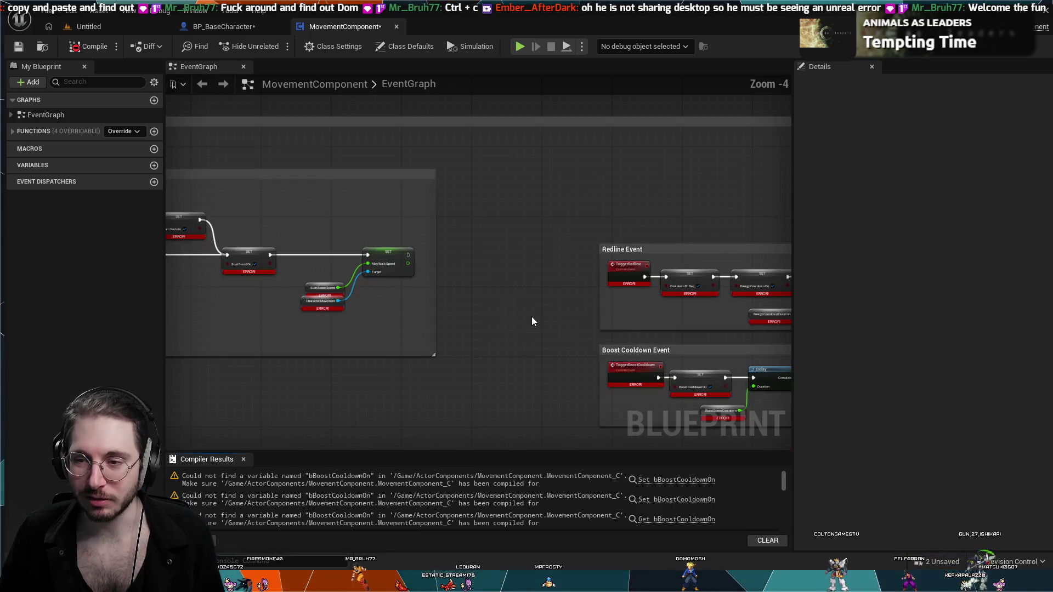
{"action": "scroll", "coordinate": [508, 335], "scroll_direction": "up", "scroll_amount": 1}
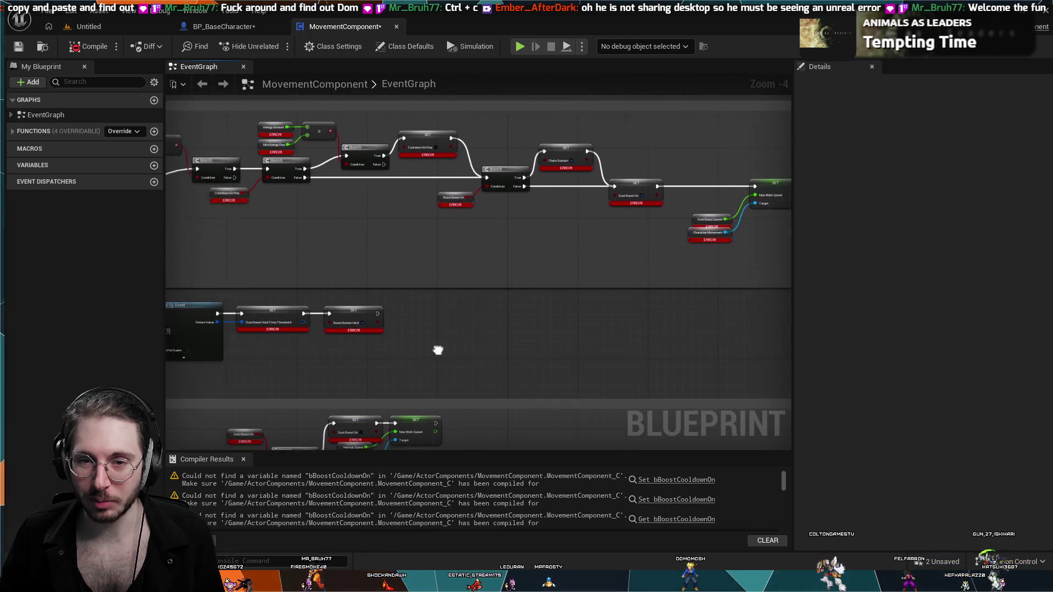
{"action": "scroll", "coordinate": [292, 238], "scroll_direction": "up", "scroll_amount": 1}
{"action": "left_click_drag", "start_coordinate": [365, 277], "coordinate": [383, 283]}
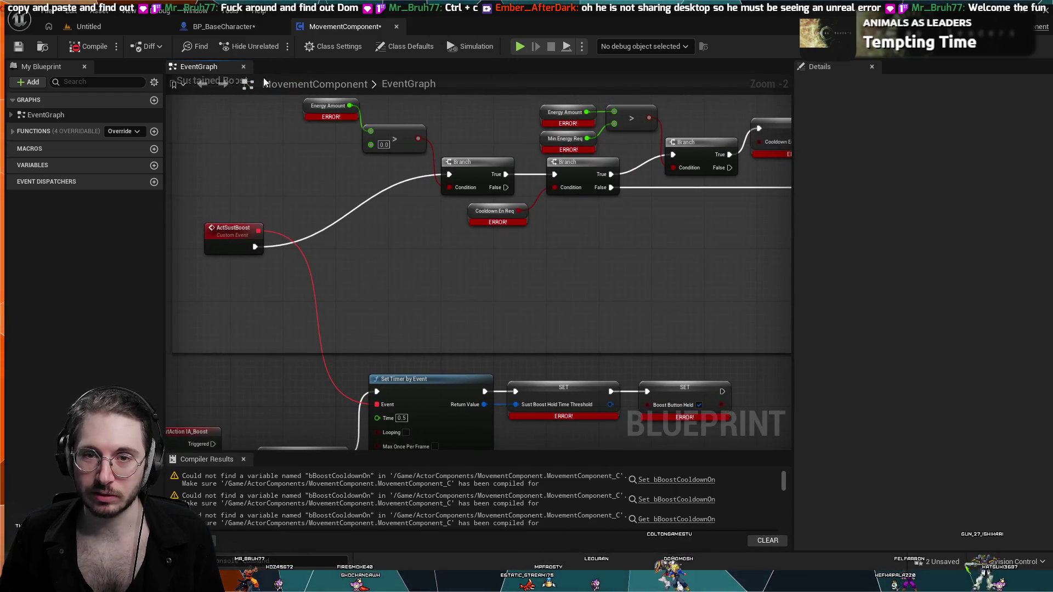
{"action": "left_click", "coordinate": [219, 28]}
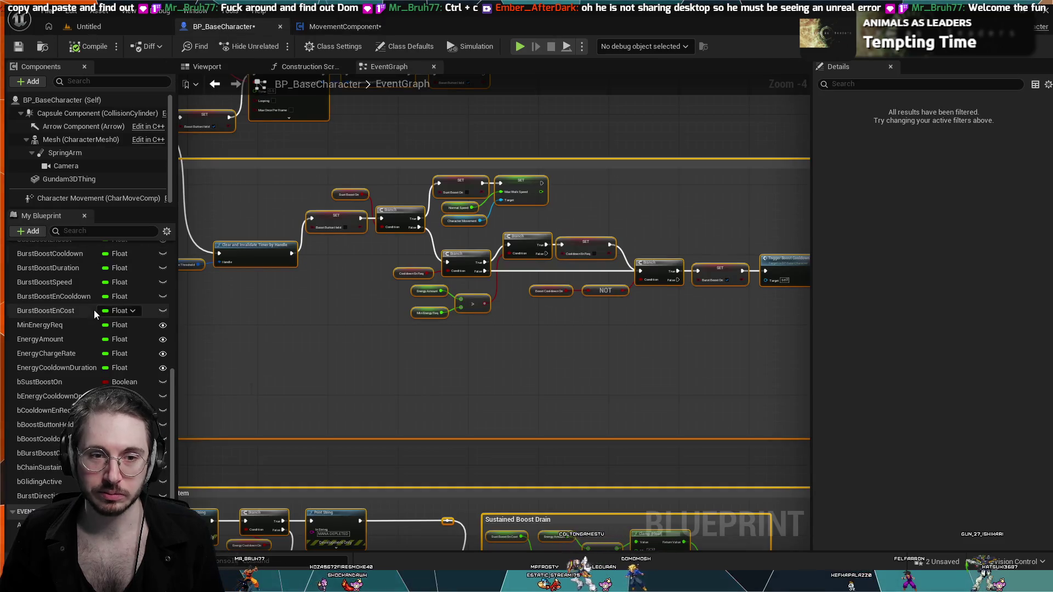
{"action": "scroll", "coordinate": [73, 306], "scroll_direction": "up", "scroll_amount": 10}
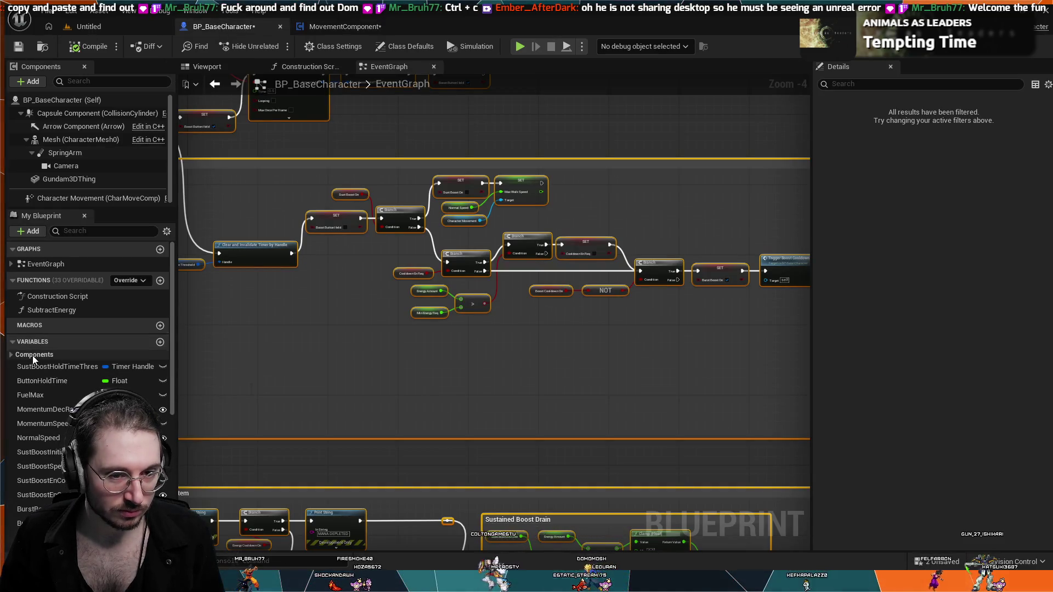
{"action": "left_click", "coordinate": [40, 363]}
{"action": "scroll", "coordinate": [40, 363], "scroll_direction": "down", "scroll_amount": 8}
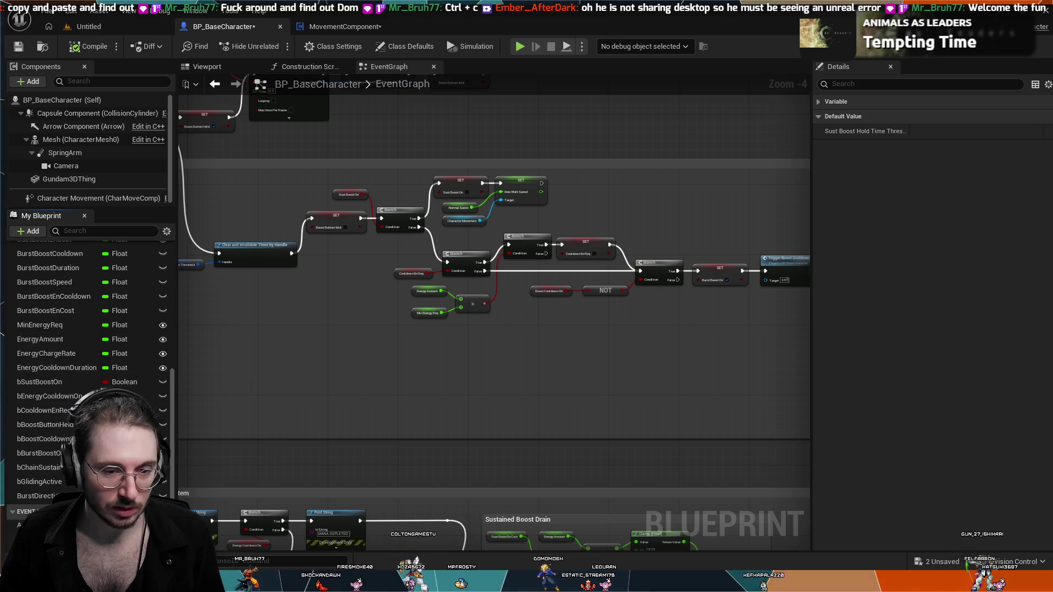
{"action": "left_click", "coordinate": [61, 494]}
{"action": "scroll", "coordinate": [61, 482], "scroll_direction": "up", "scroll_amount": 5}
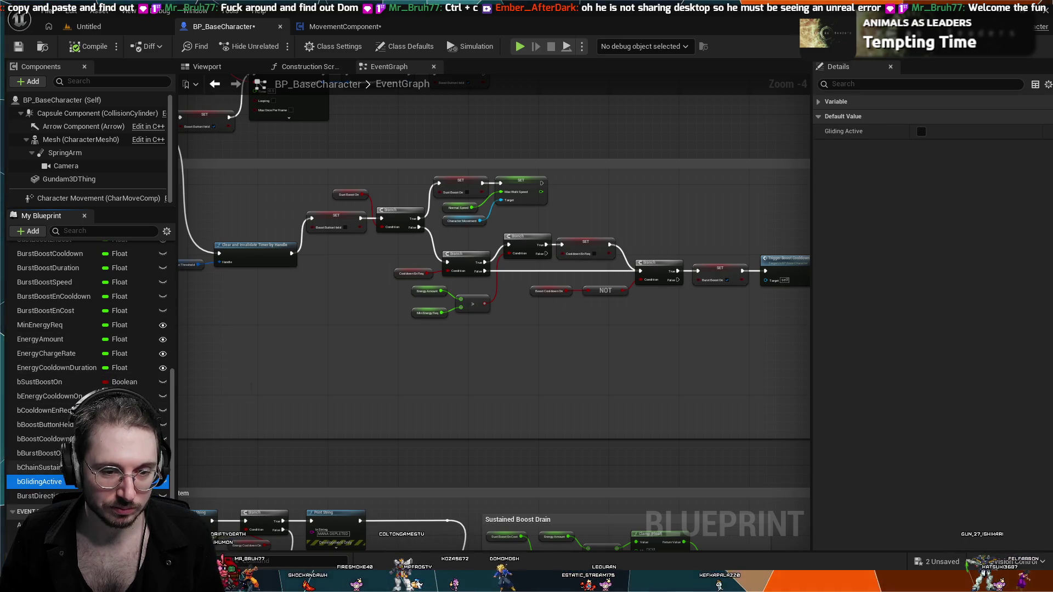
{"action": "scroll", "coordinate": [48, 424], "scroll_direction": "up", "scroll_amount": 5}
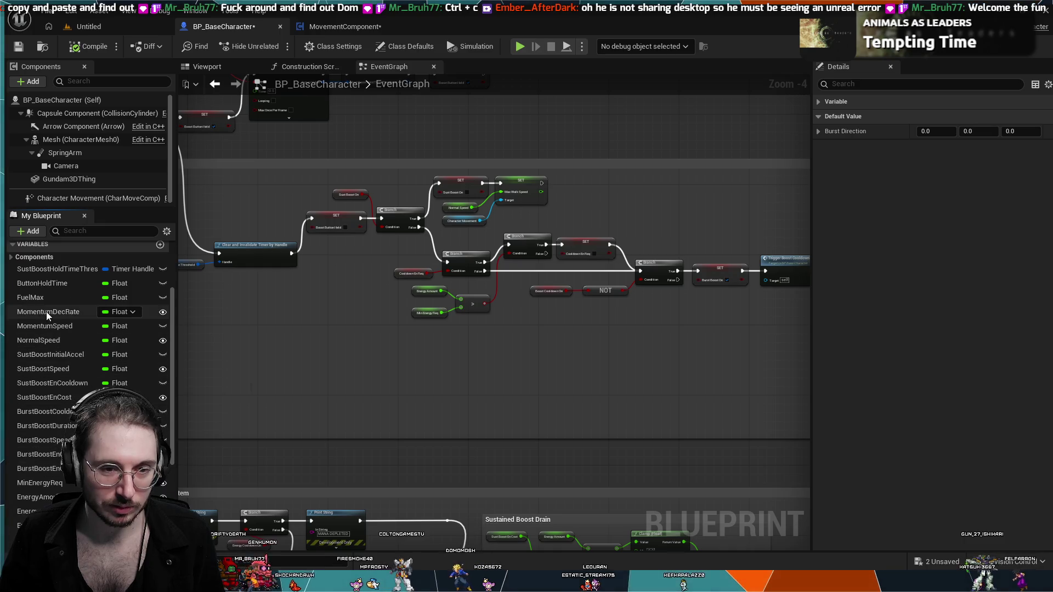
{"action": "left_click", "coordinate": [48, 271]}
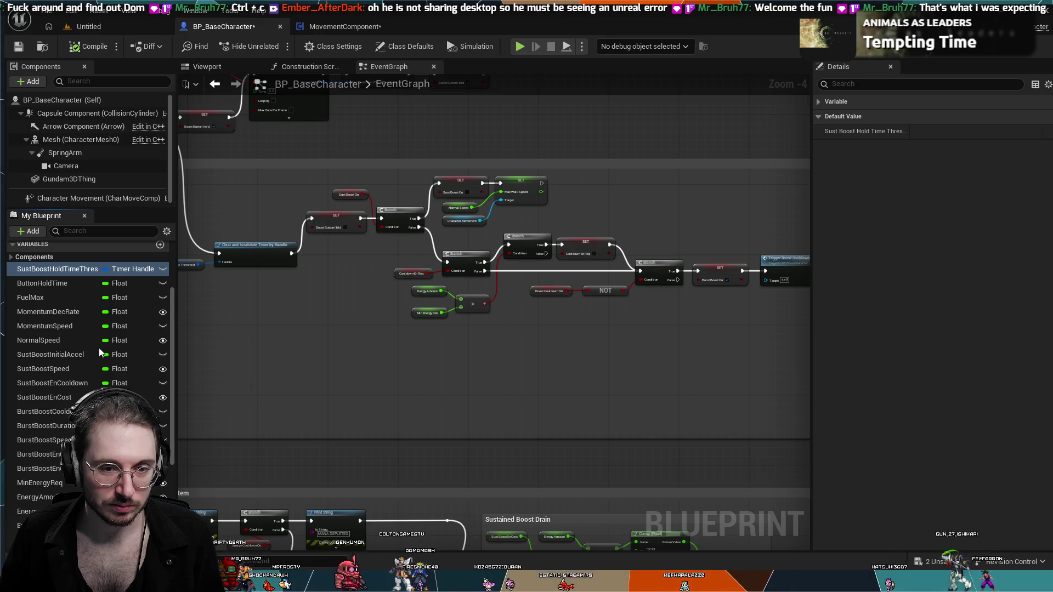
{"action": "left_click", "coordinate": [44, 285]}
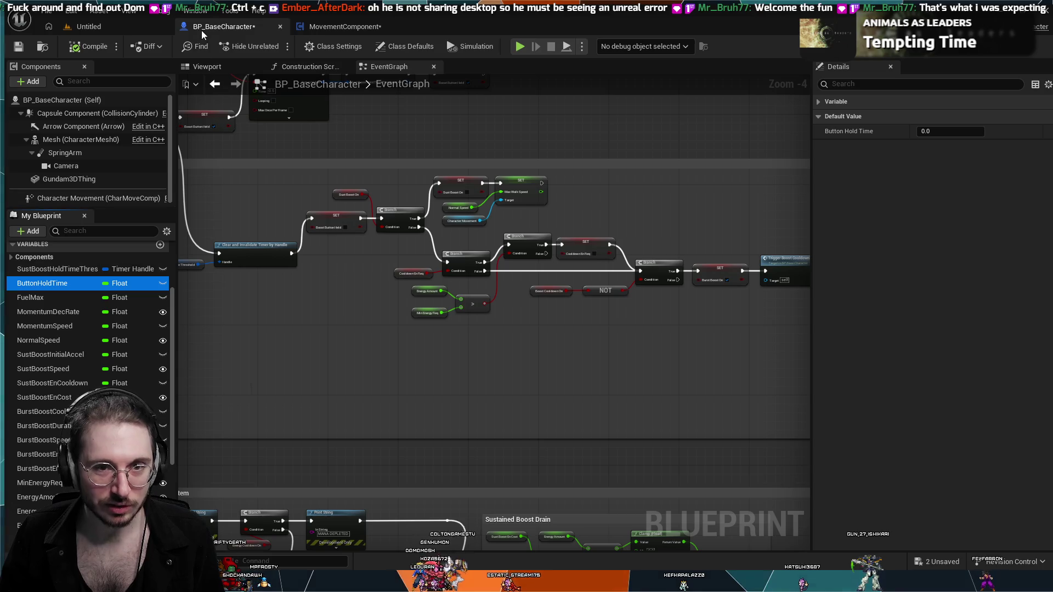
{"action": "left_click", "coordinate": [118, 24]}
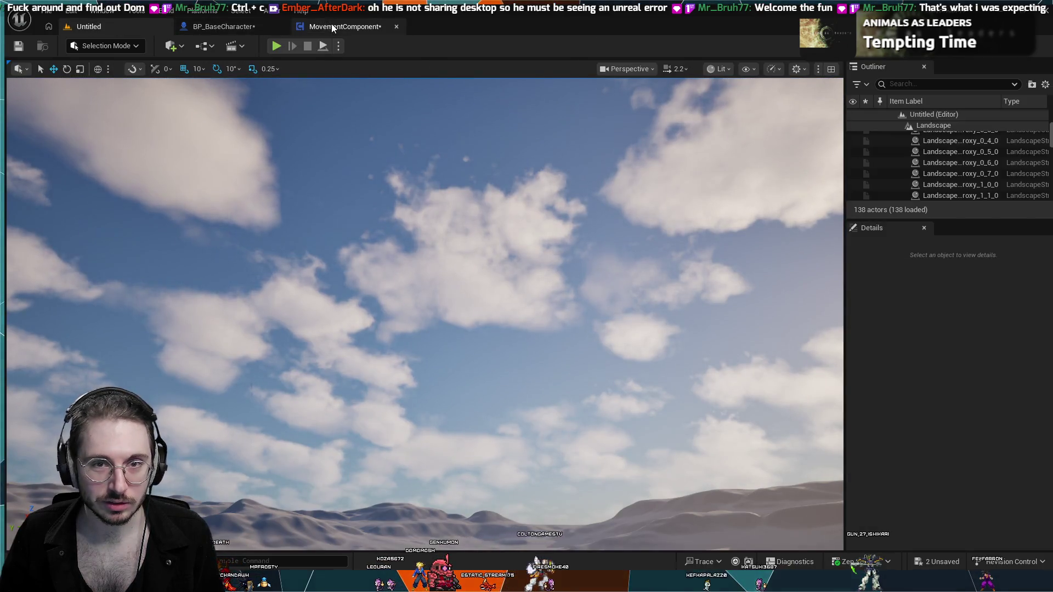
{"action": "left_click", "coordinate": [340, 26]}
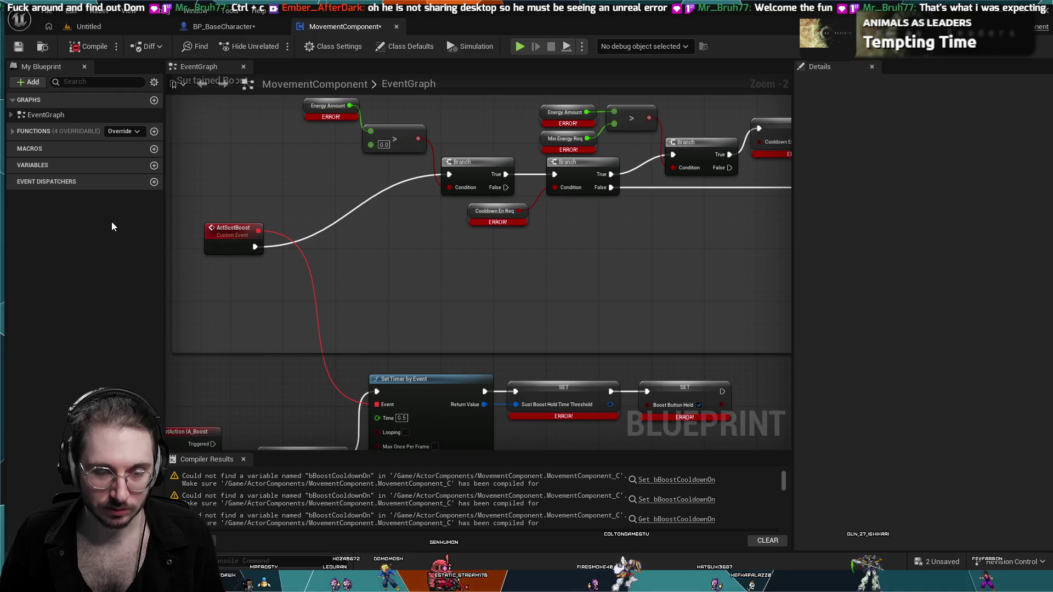
- Paste the hold-time threshold timer handle into MovementComponent and bring over ButtonHoldTime
{"action": "key", "text": "ctrl+v"}
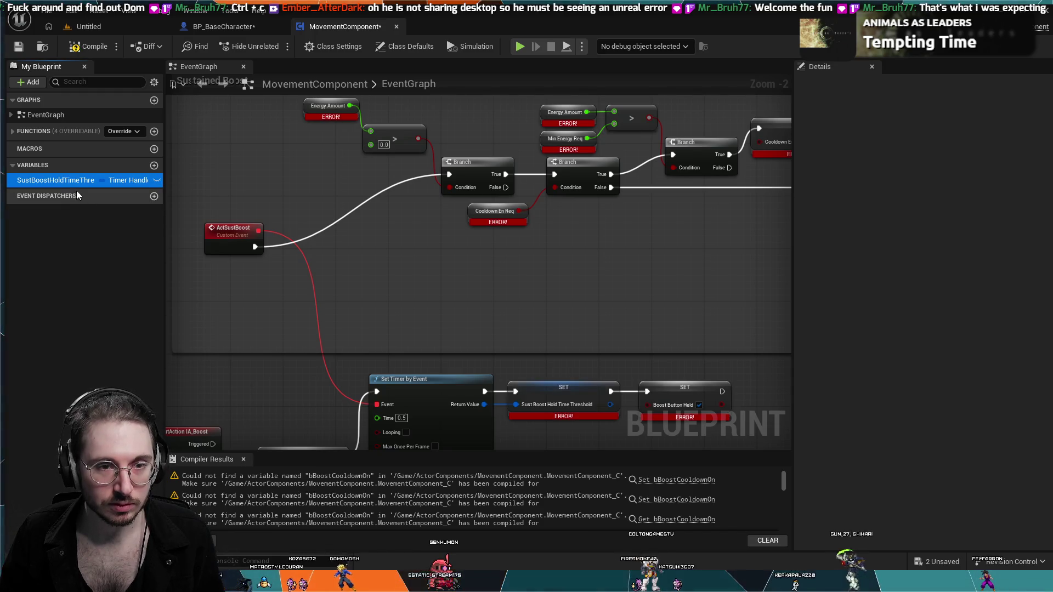
{"action": "left_click", "coordinate": [224, 26]}
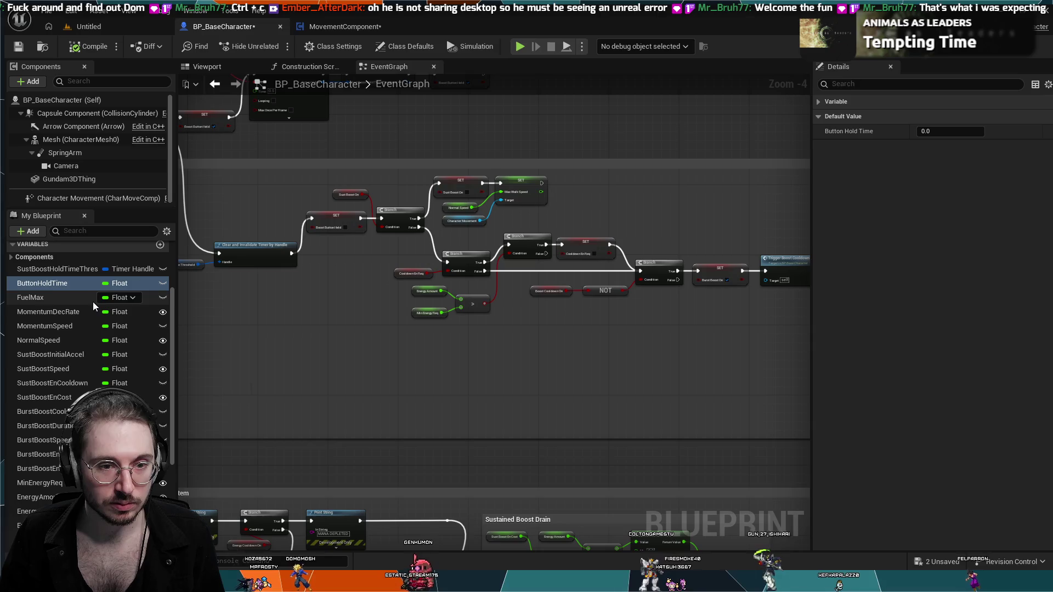
{"action": "double_click", "coordinate": [71, 286]}
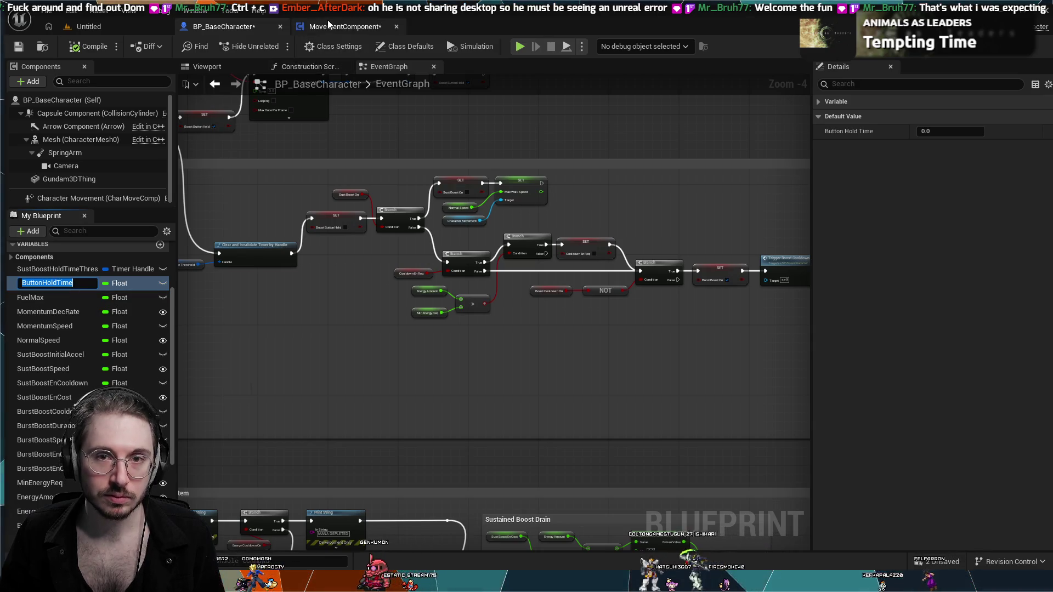
{"action": "left_click", "coordinate": [329, 27]}
{"action": "left_click", "coordinate": [44, 286]}
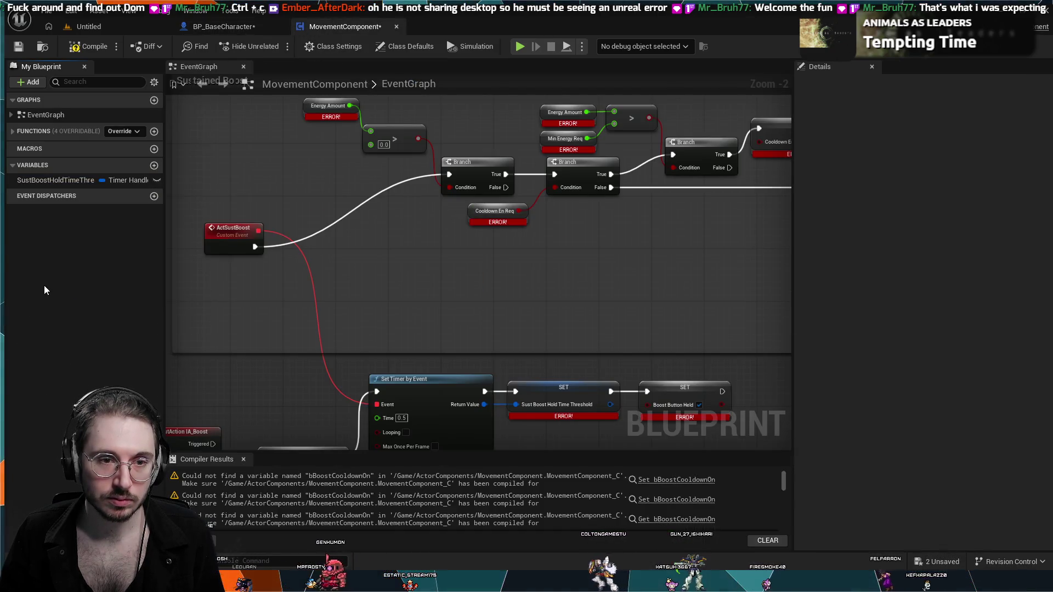
{"action": "left_click", "coordinate": [53, 179]}
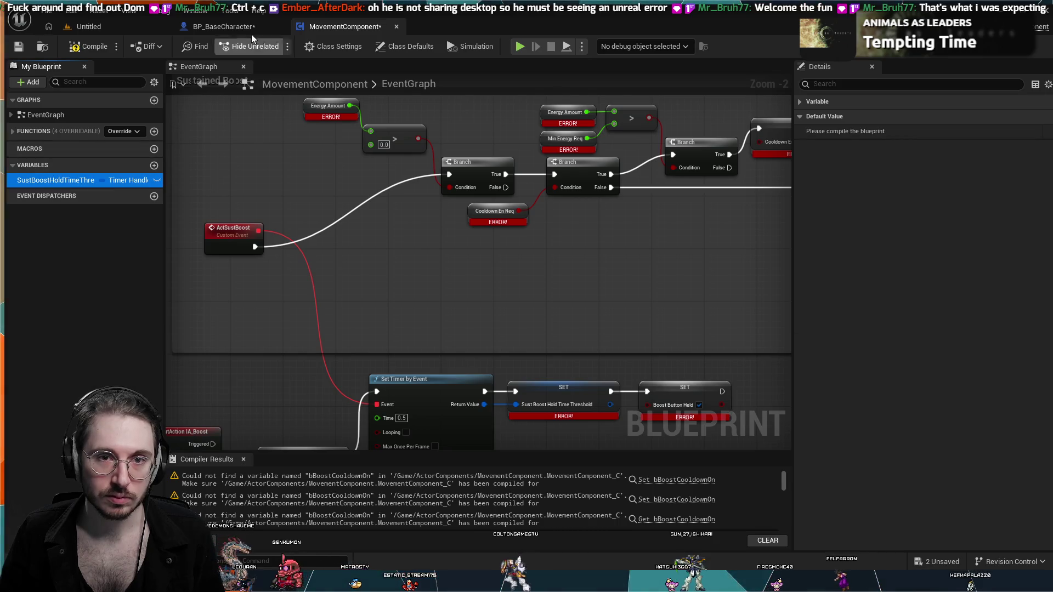
{"action": "left_click", "coordinate": [251, 31]}
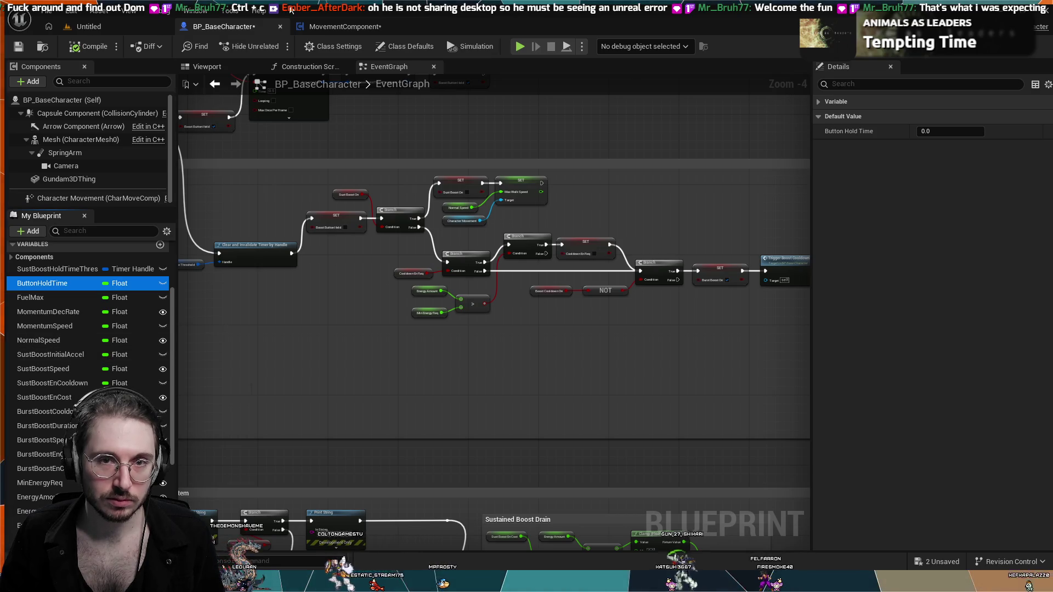
{"action": "left_click", "coordinate": [349, 27]}
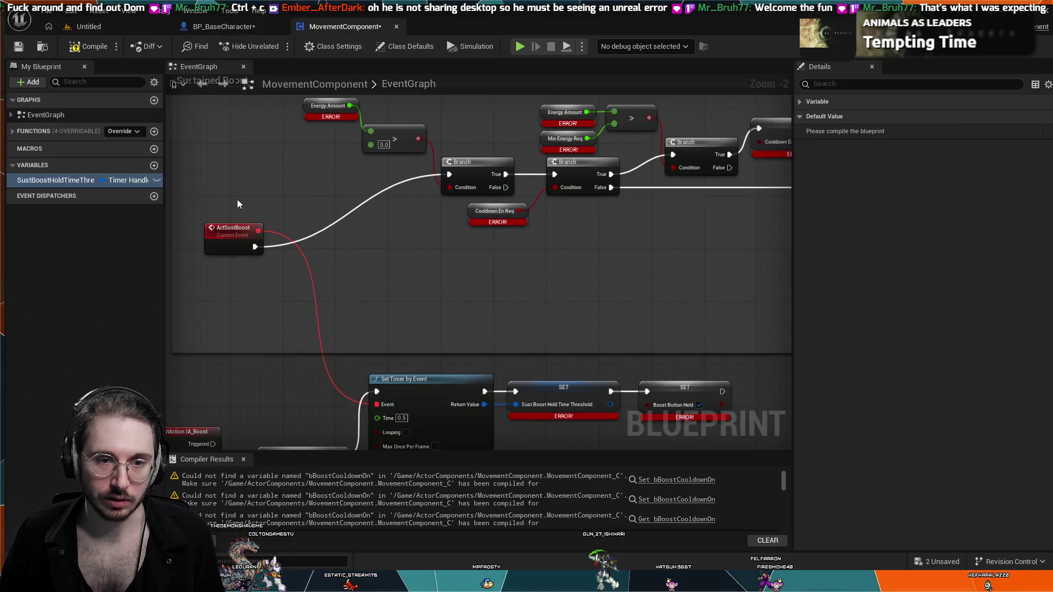
{"action": "left_click", "coordinate": [202, 26]}
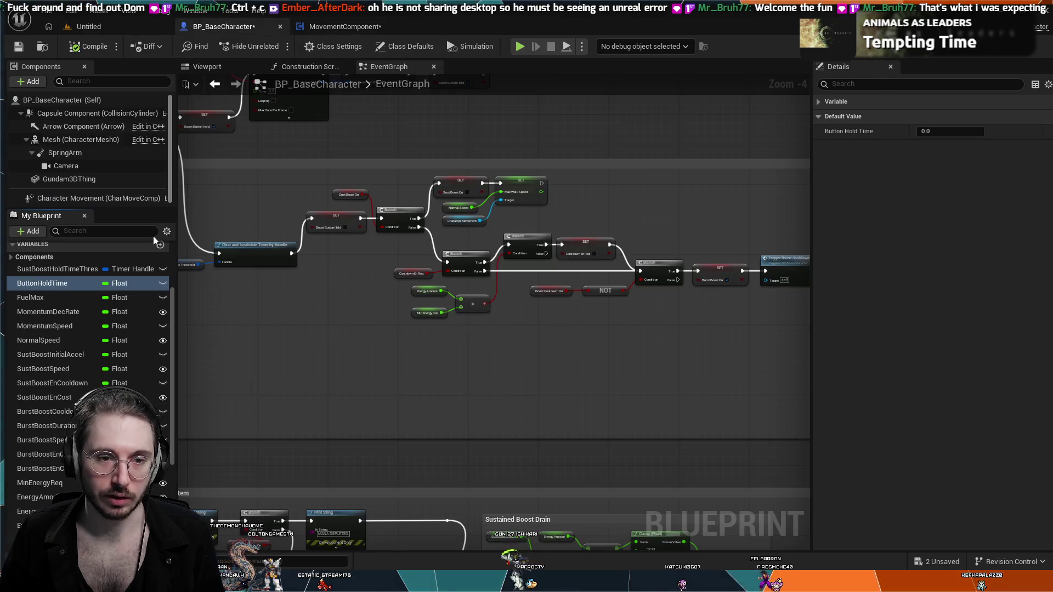
- Copy FuelMax and MomentumDecRate from BP_BaseCharacter into MovementComponent's variables
{"action": "left_click", "coordinate": [51, 296]}
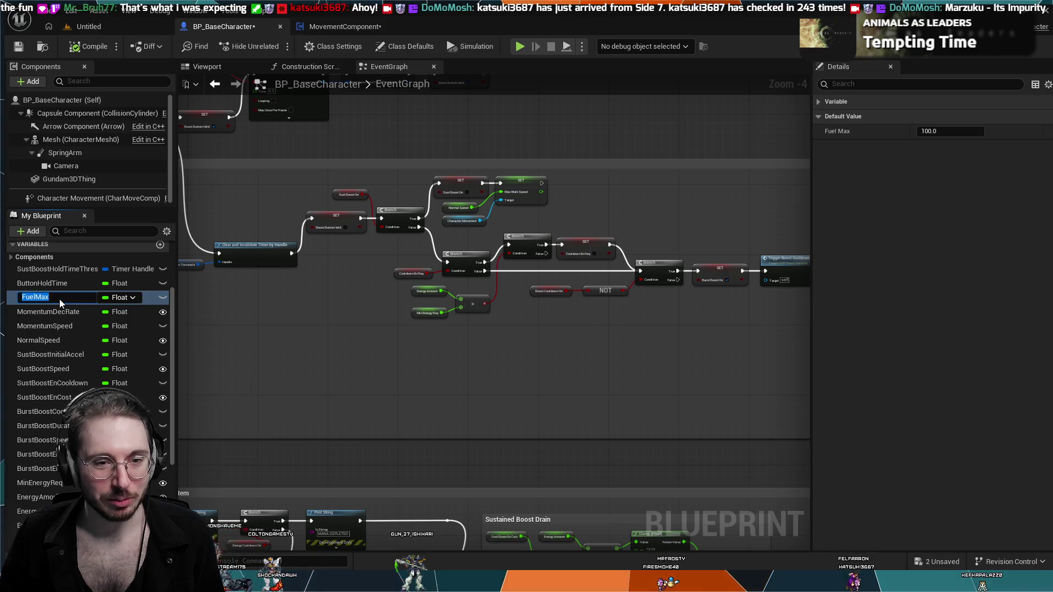
{"action": "left_click", "coordinate": [16, 301]}
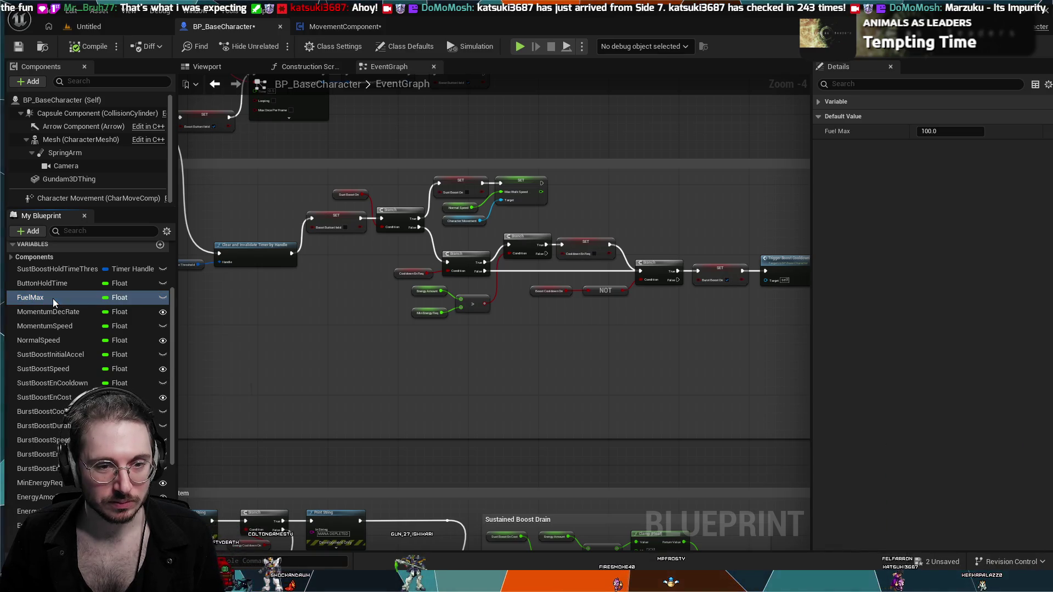
{"action": "left_click", "coordinate": [102, 31]}
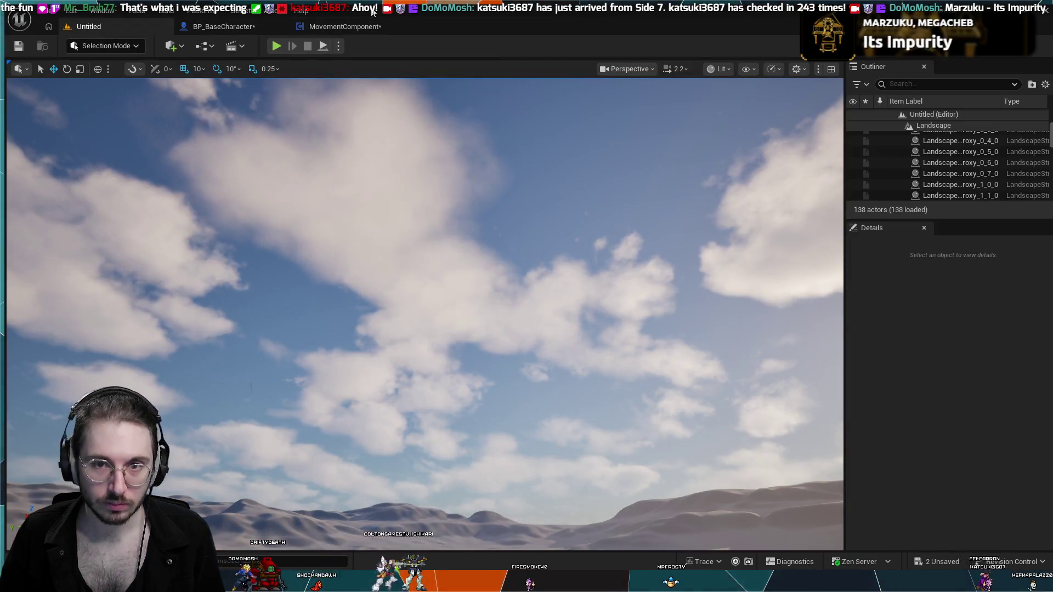
{"action": "left_click", "coordinate": [333, 28]}
{"action": "left_click", "coordinate": [93, 289]}
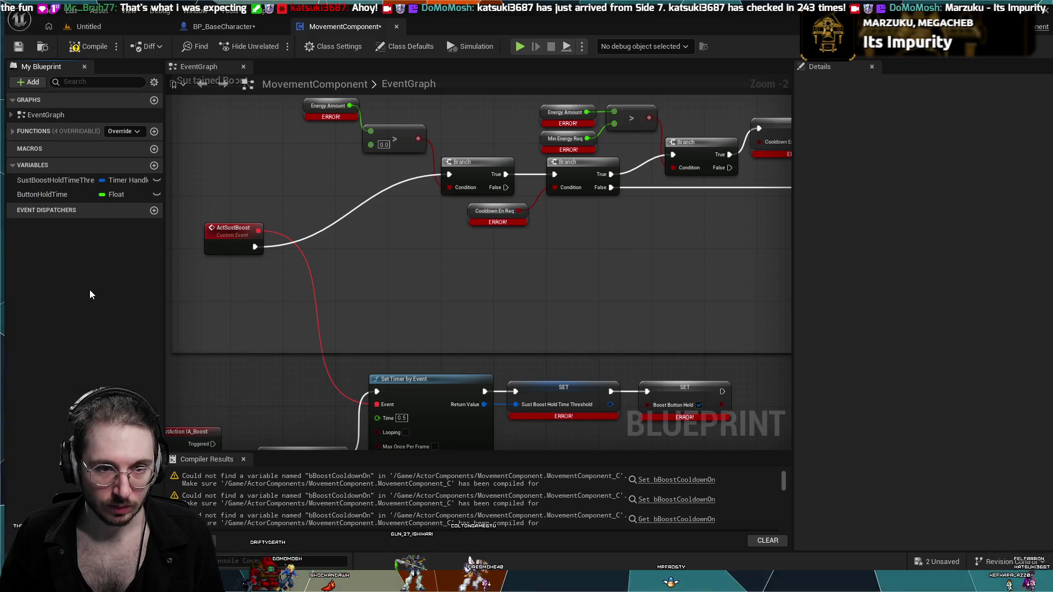
{"action": "key", "text": "ctrl+v"}
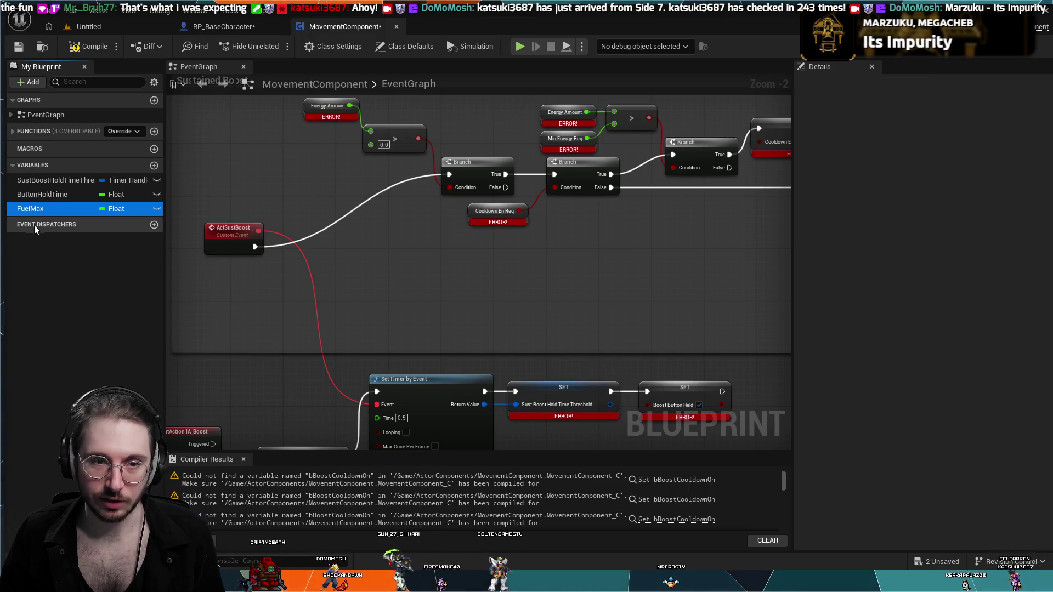
{"action": "left_click", "coordinate": [59, 282]}
{"action": "left_click", "coordinate": [226, 26]}
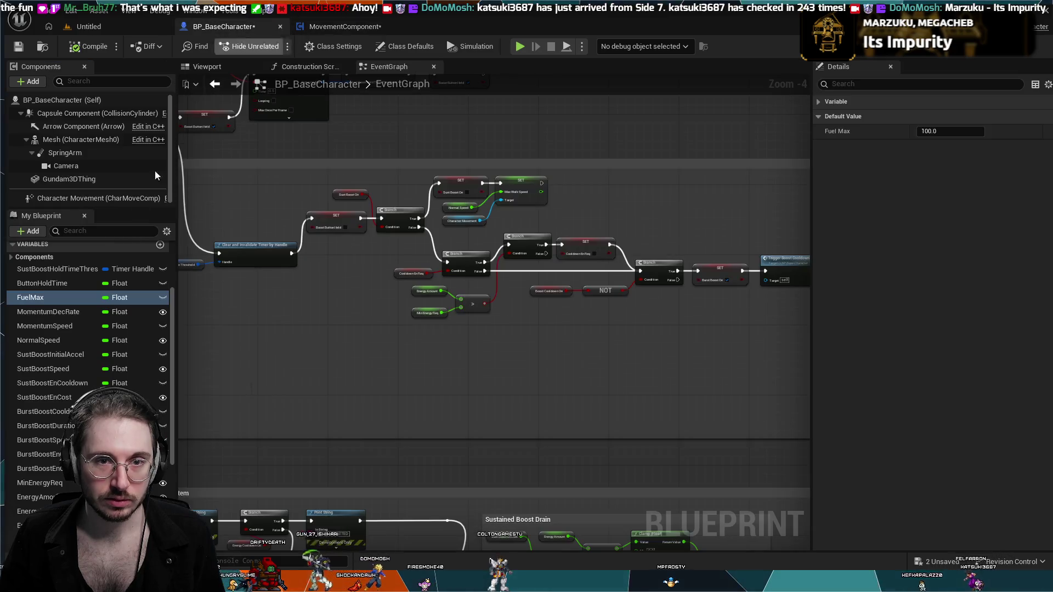
{"action": "left_click", "coordinate": [68, 311]}
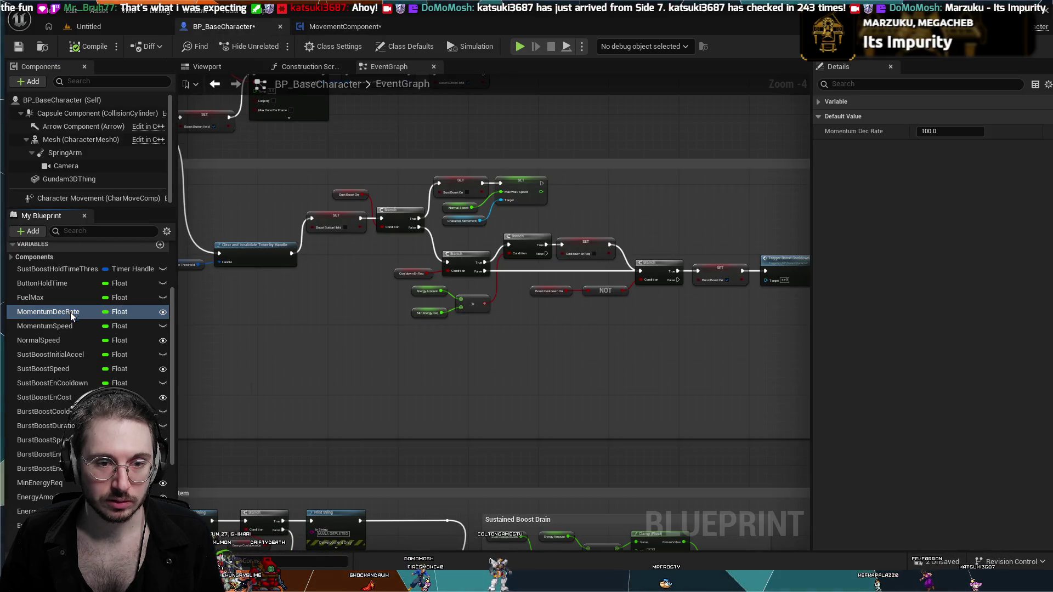
{"action": "left_click", "coordinate": [344, 27]}
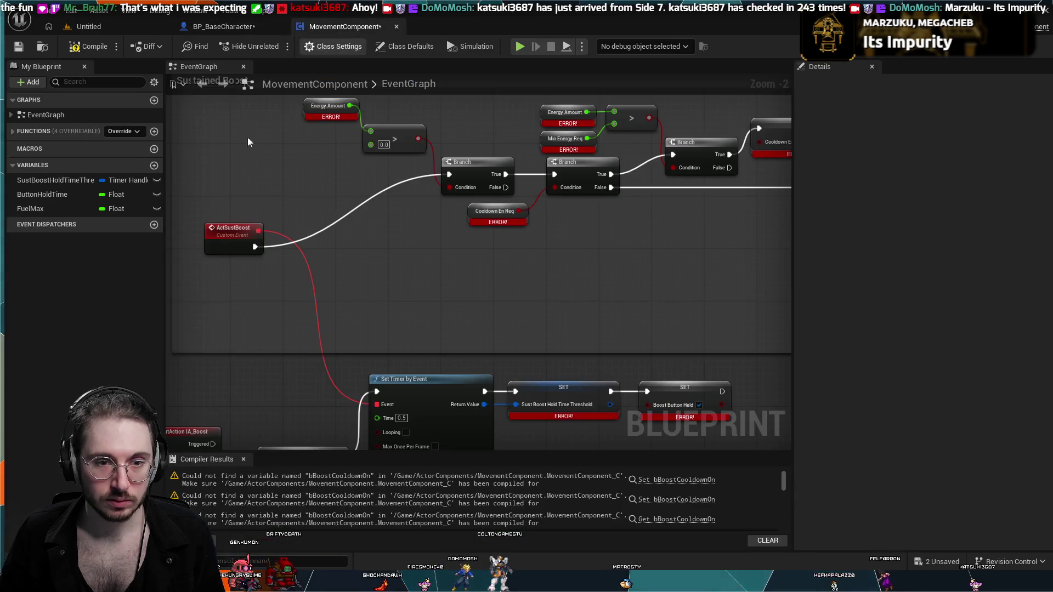
- Copy MomentumSpeed, NormalSpeed and SustBoostInitialAccel into MovementComponent's variables
{"action": "left_click", "coordinate": [252, 25]}
{"action": "left_click", "coordinate": [59, 325]}
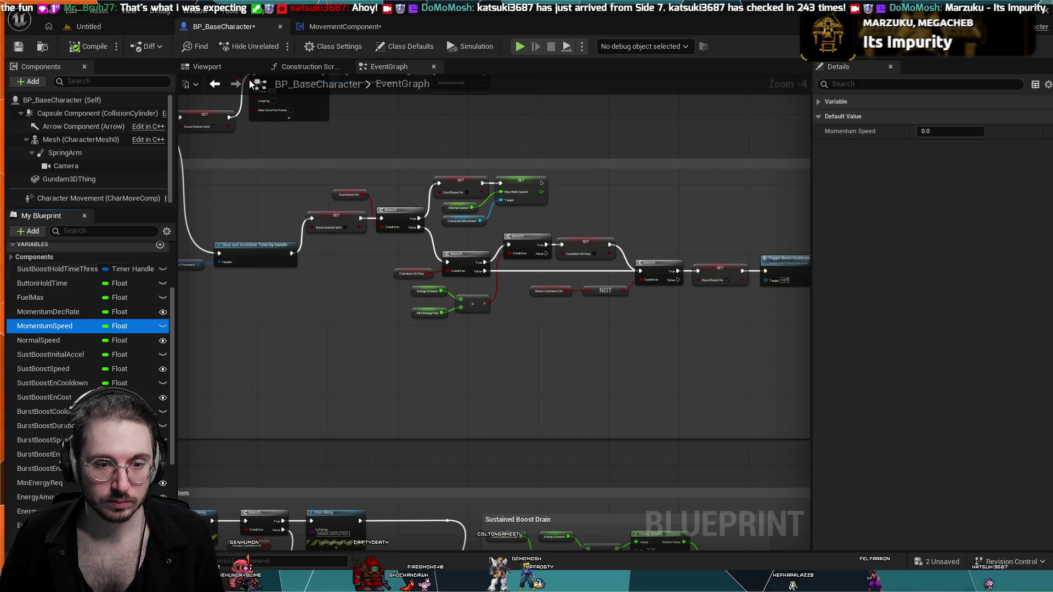
{"action": "left_click", "coordinate": [337, 25]}
{"action": "left_click", "coordinate": [62, 247]}
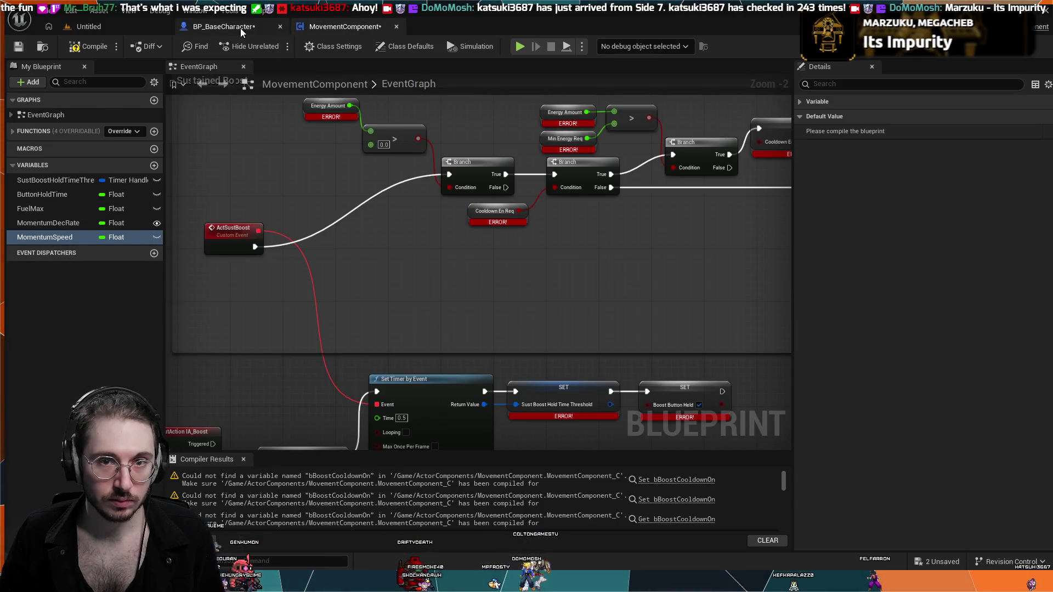
{"action": "left_click", "coordinate": [240, 28]}
{"action": "left_click", "coordinate": [76, 339]}
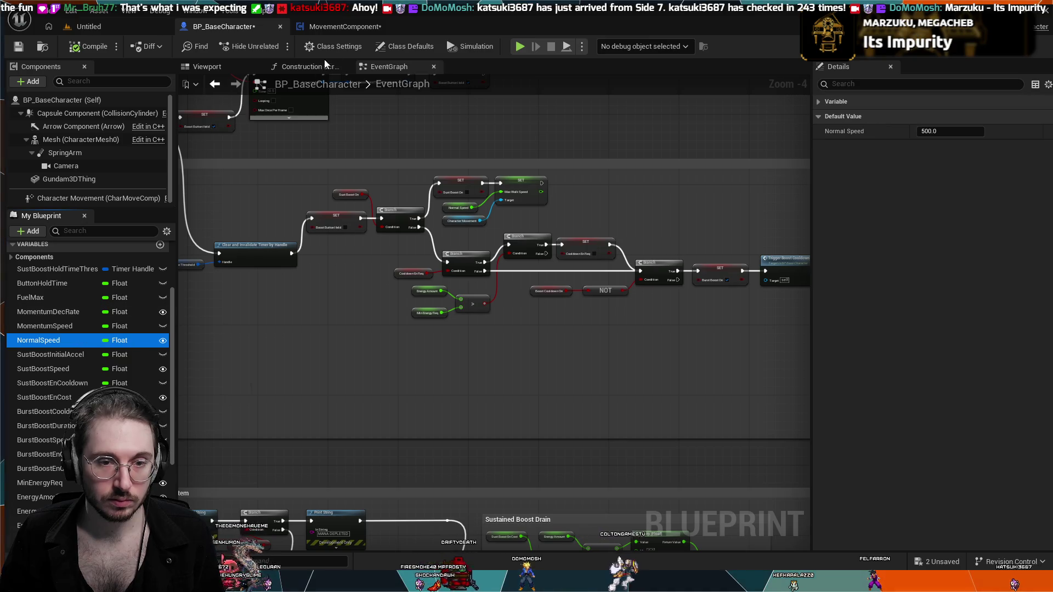
{"action": "left_click", "coordinate": [344, 26]}
{"action": "left_click", "coordinate": [63, 244]}
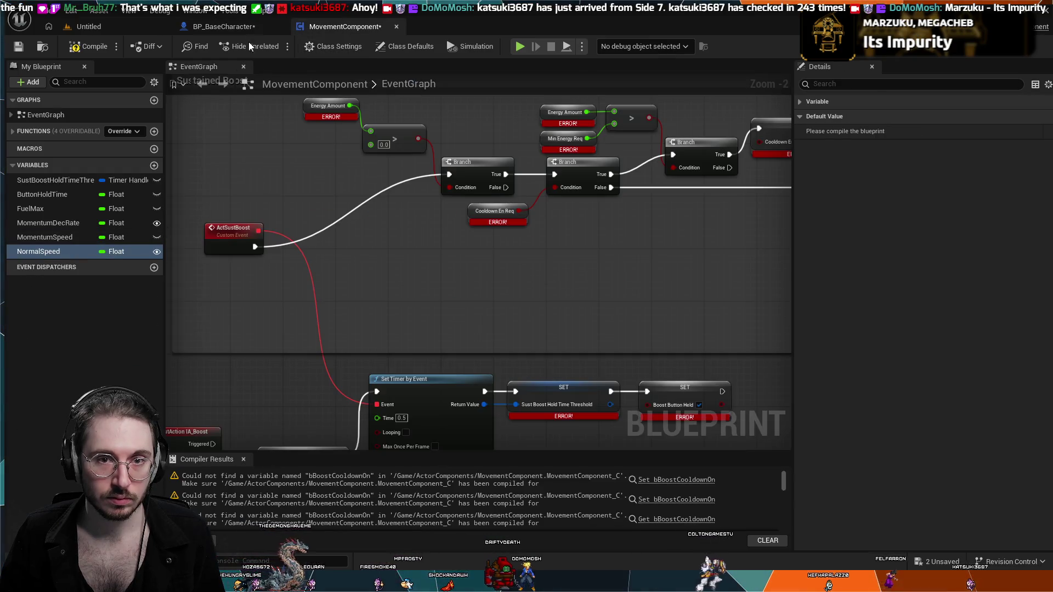
{"action": "left_click", "coordinate": [235, 27]}
{"action": "left_click", "coordinate": [73, 355]}
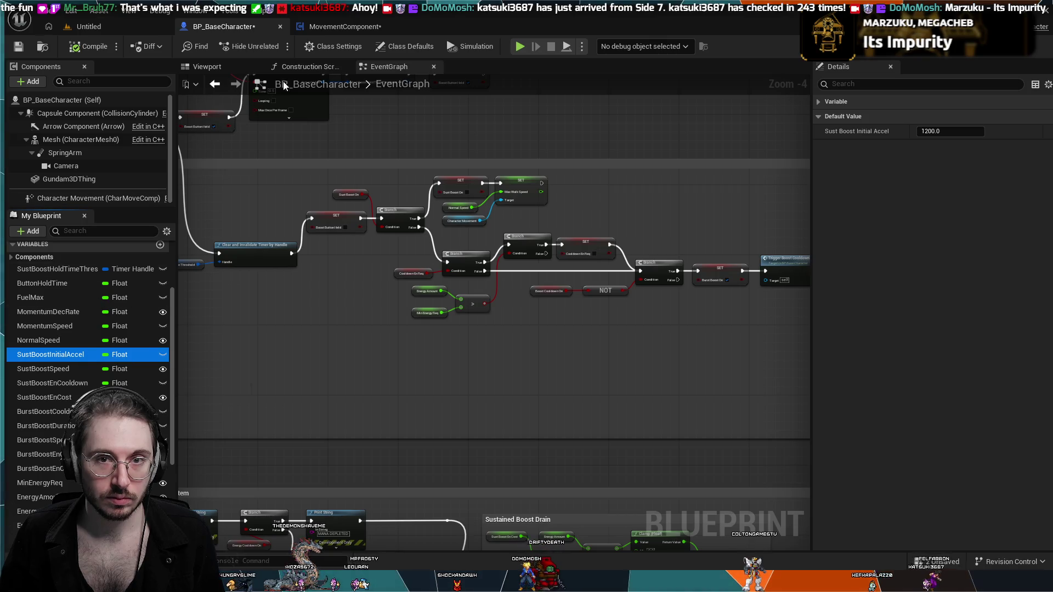
{"action": "left_click", "coordinate": [318, 31]}
{"action": "left_click", "coordinate": [61, 265]}
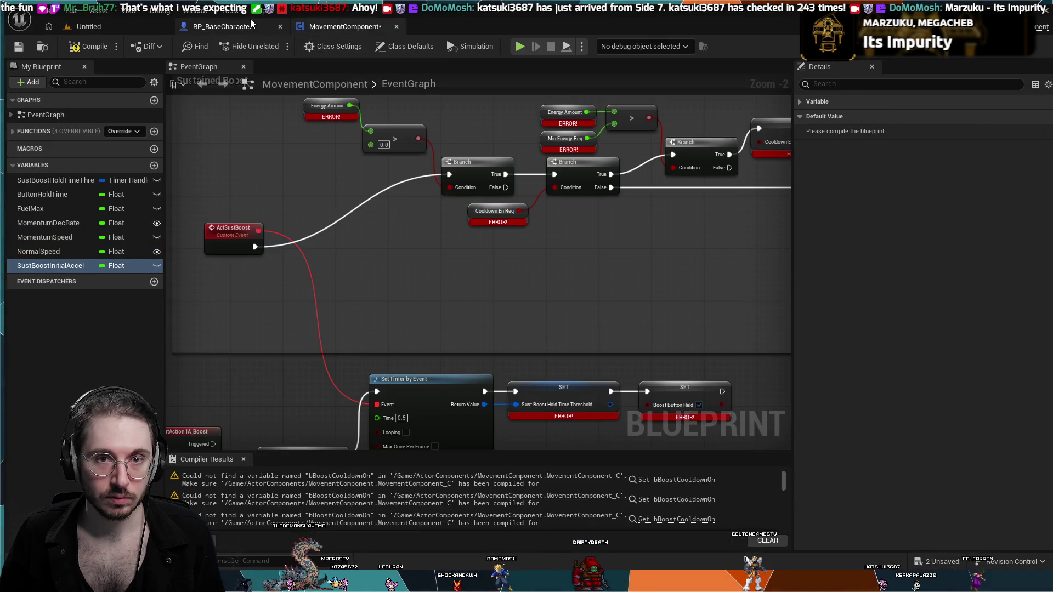
- Copy SustBoostSpeed, SustBoostEnCooldown and SustBoostEnCost into MovementComponent's variables
{"action": "left_click", "coordinate": [236, 26]}
{"action": "left_click", "coordinate": [67, 367]}
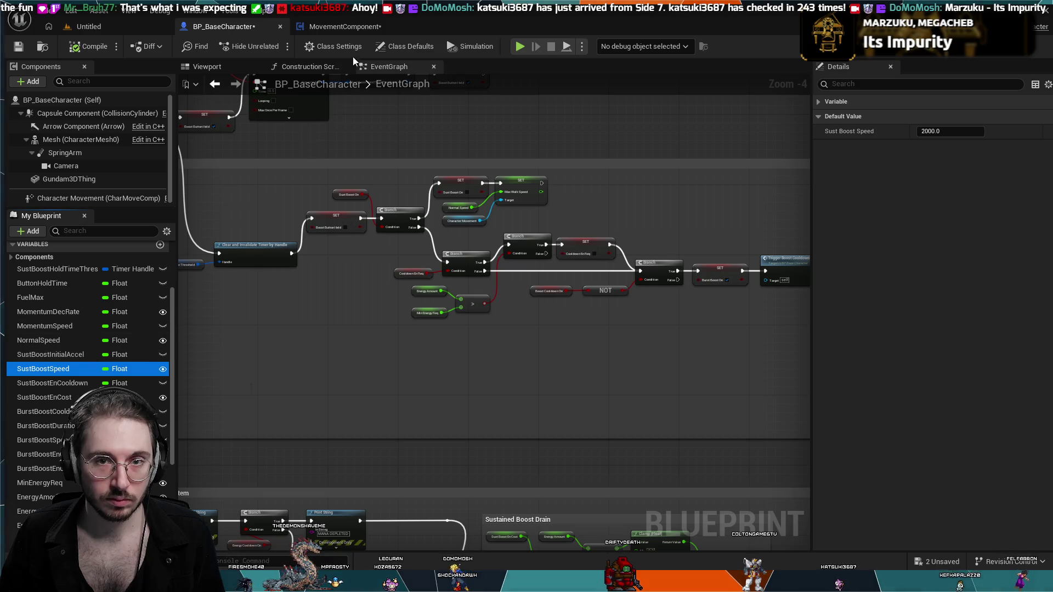
{"action": "left_click", "coordinate": [353, 28]}
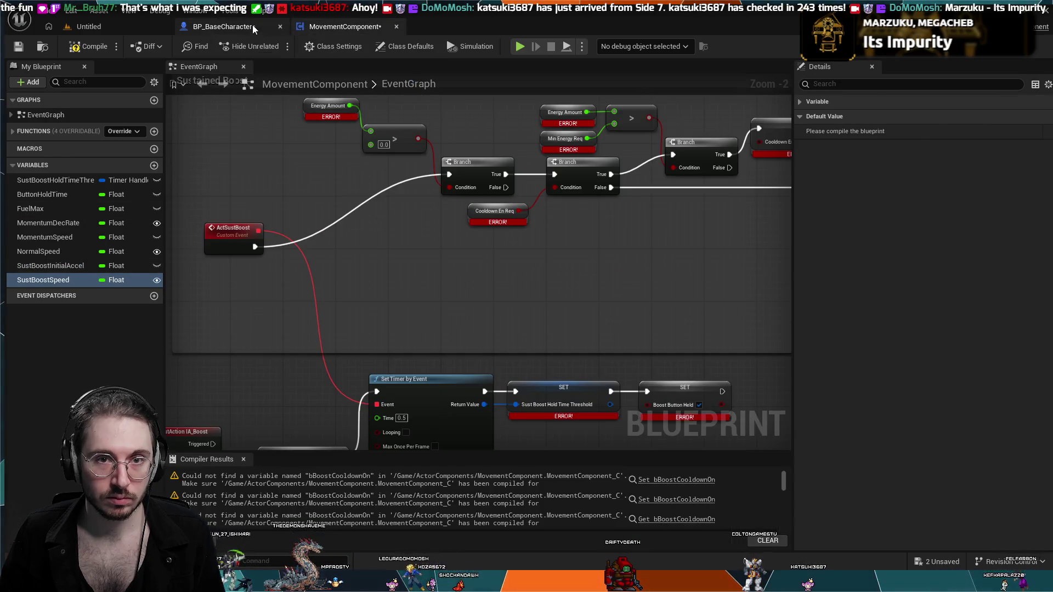
{"action": "left_click", "coordinate": [252, 25]}
{"action": "left_click", "coordinate": [50, 382]}
{"action": "key", "text": "ctrl+c"}
{"action": "left_click", "coordinate": [338, 27]}
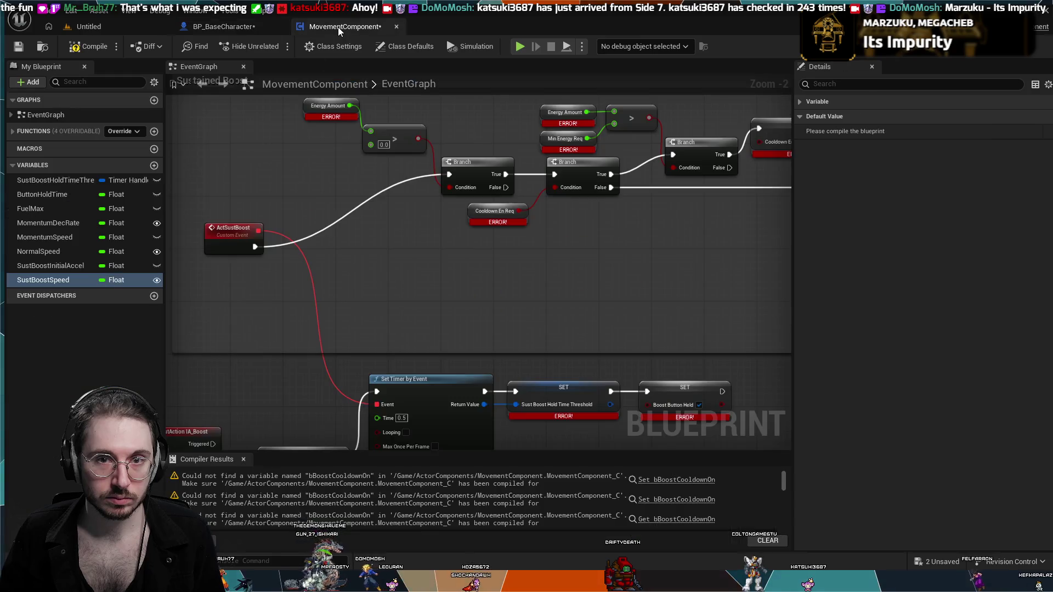
{"action": "key", "text": "ctrl+v"}
{"action": "left_click", "coordinate": [254, 29]}
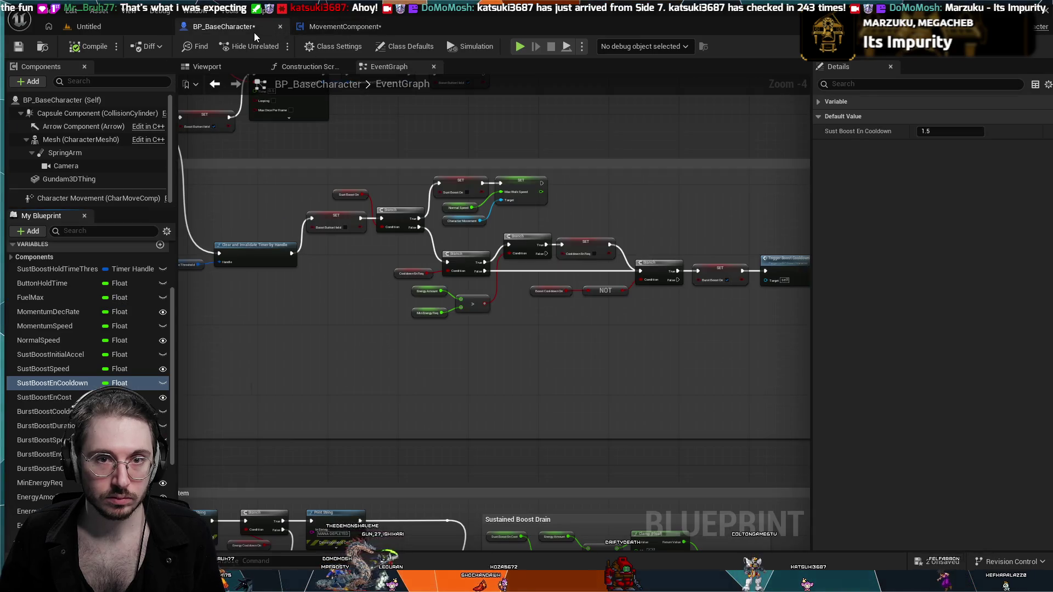
{"action": "left_click", "coordinate": [51, 397]}
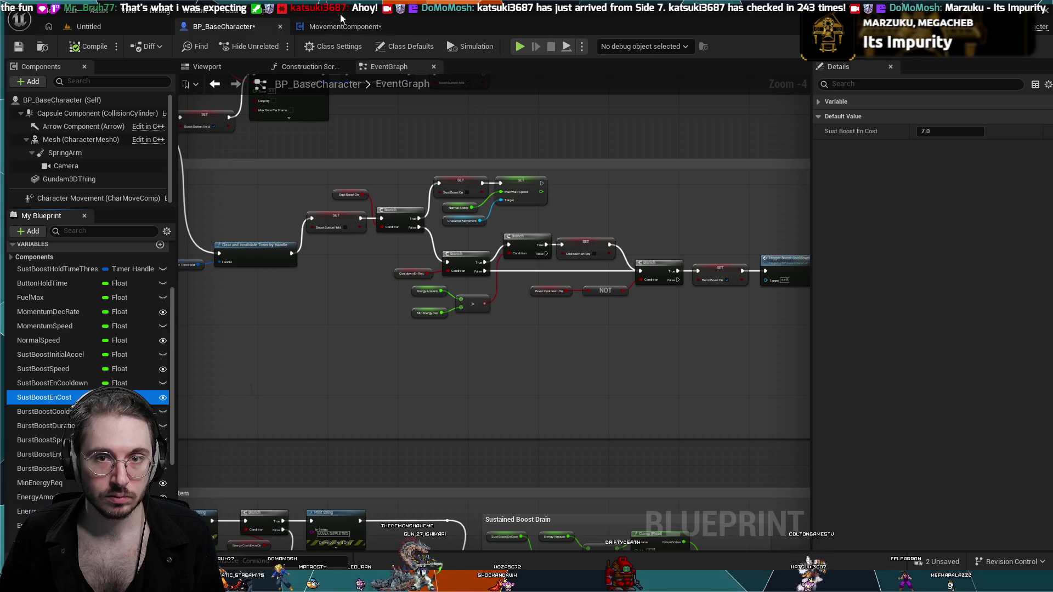
{"action": "left_click", "coordinate": [339, 22]}
{"action": "key", "text": "ctrl+v"}
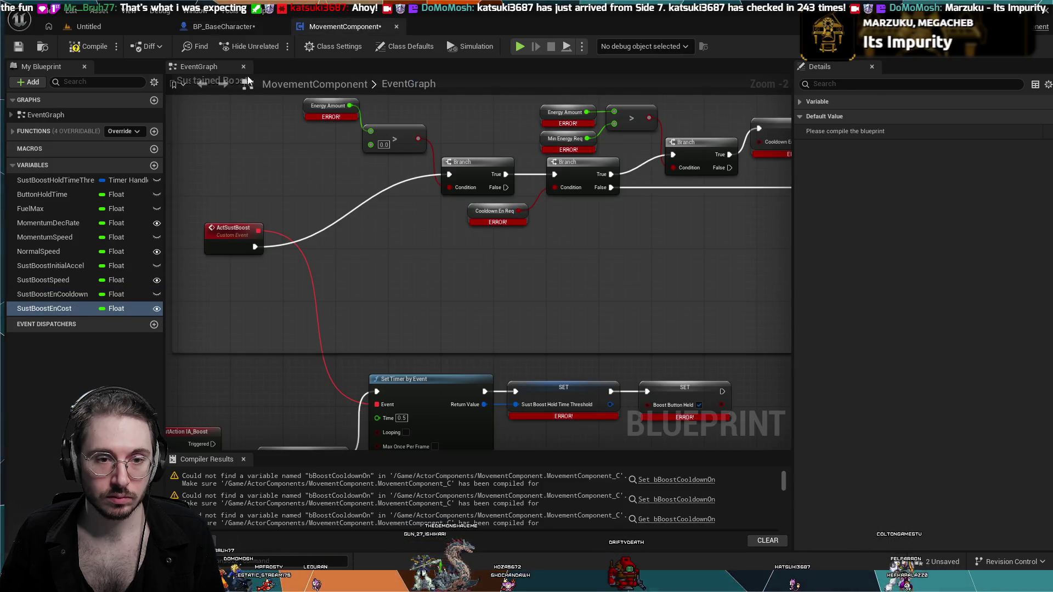
{"action": "left_click", "coordinate": [230, 27]}
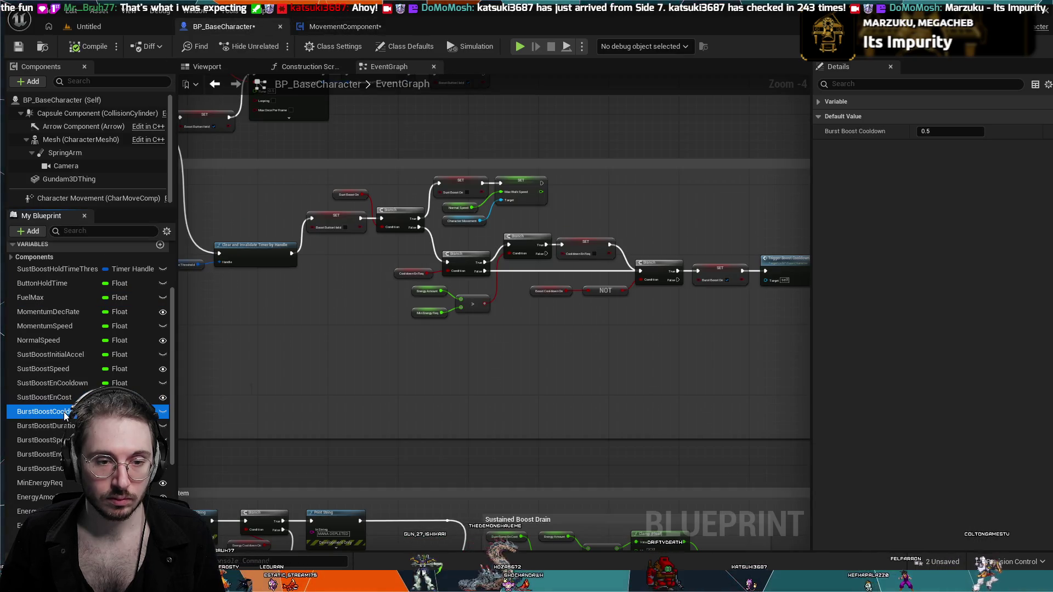
- Add BurstBoostCooldown, BurstBoostDuration, BurstBoostSpeed, BurstBoostEnCooldown and BurstBoostEnCost to MovementComponent
{"action": "left_click", "coordinate": [366, 23]}
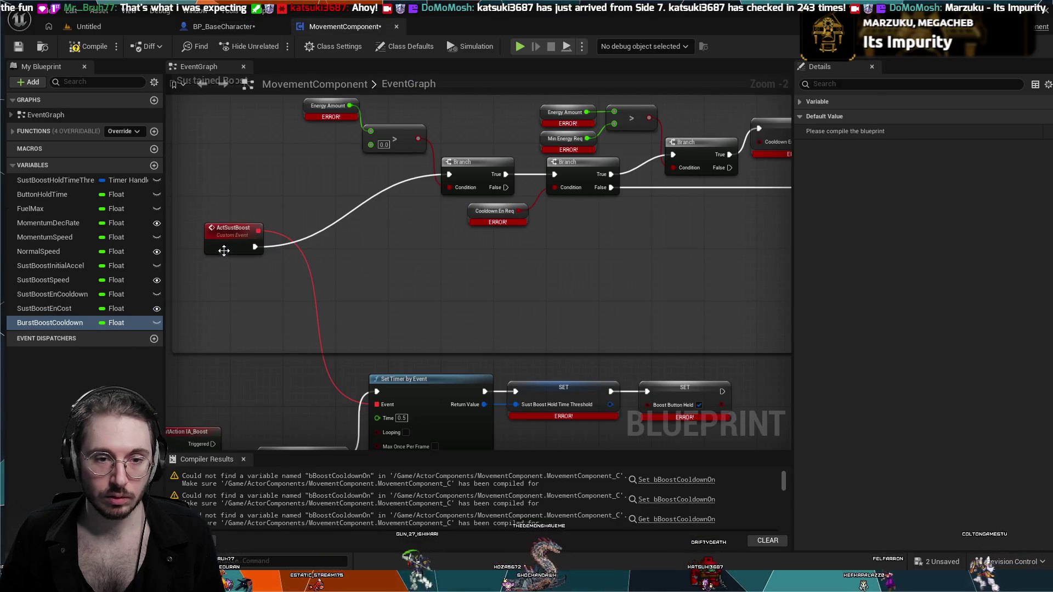
{"action": "left_click", "coordinate": [230, 27]}
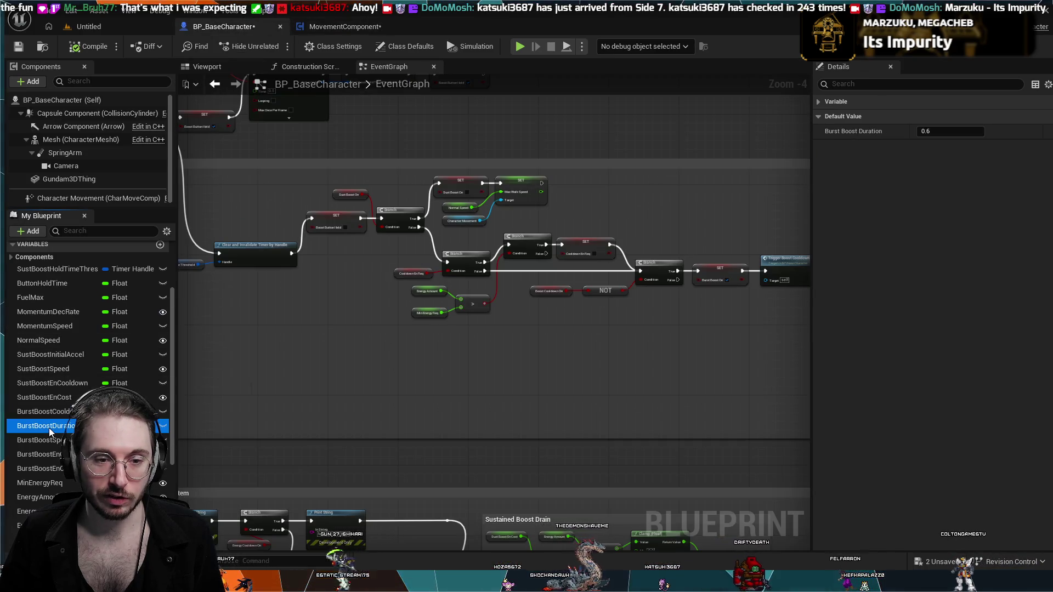
{"action": "left_click", "coordinate": [365, 29]}
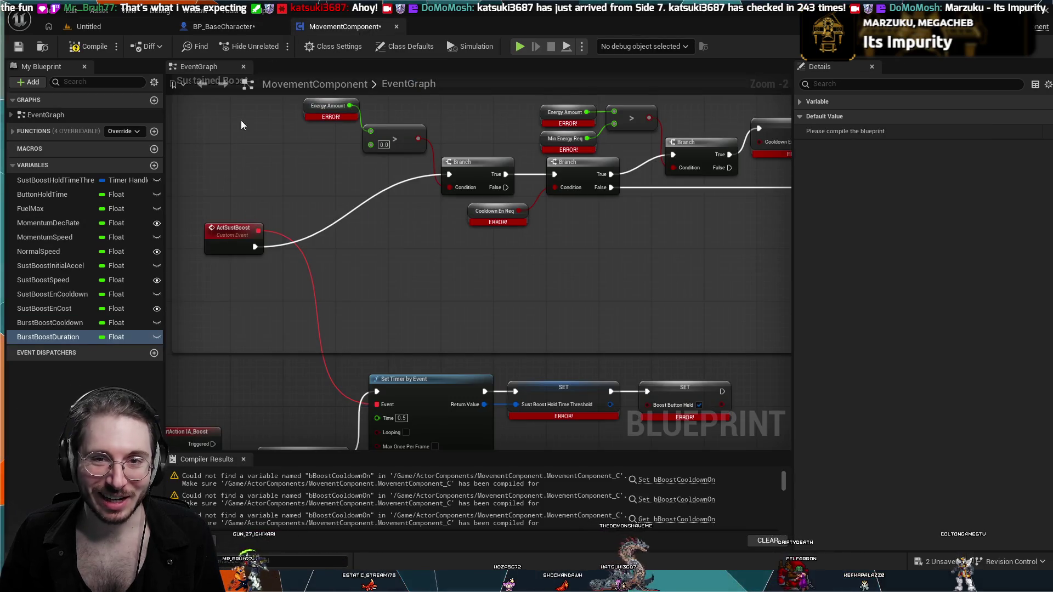
{"action": "left_click", "coordinate": [249, 25]}
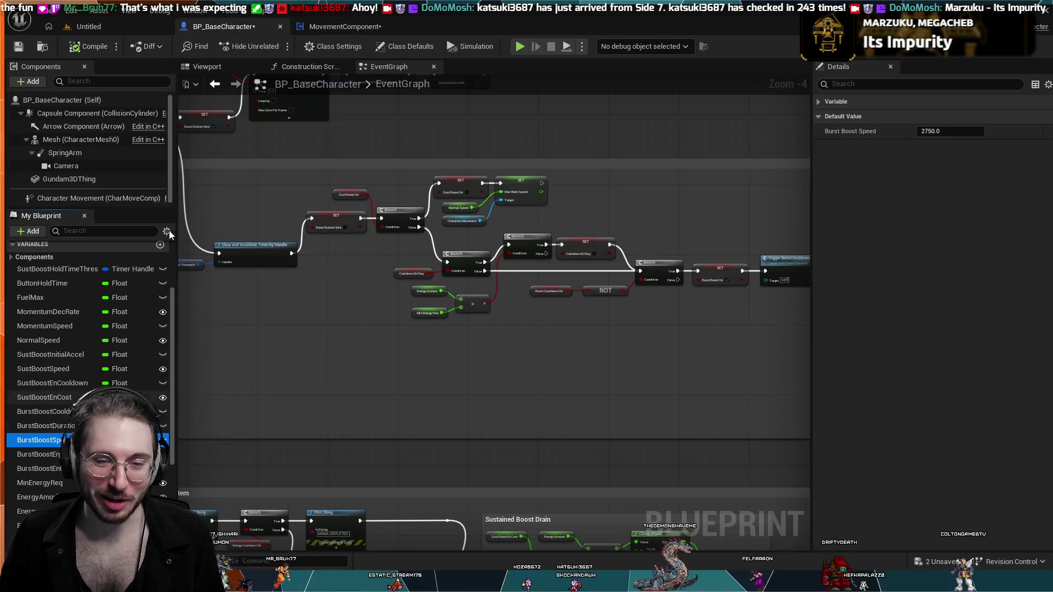
{"action": "left_click", "coordinate": [338, 31]}
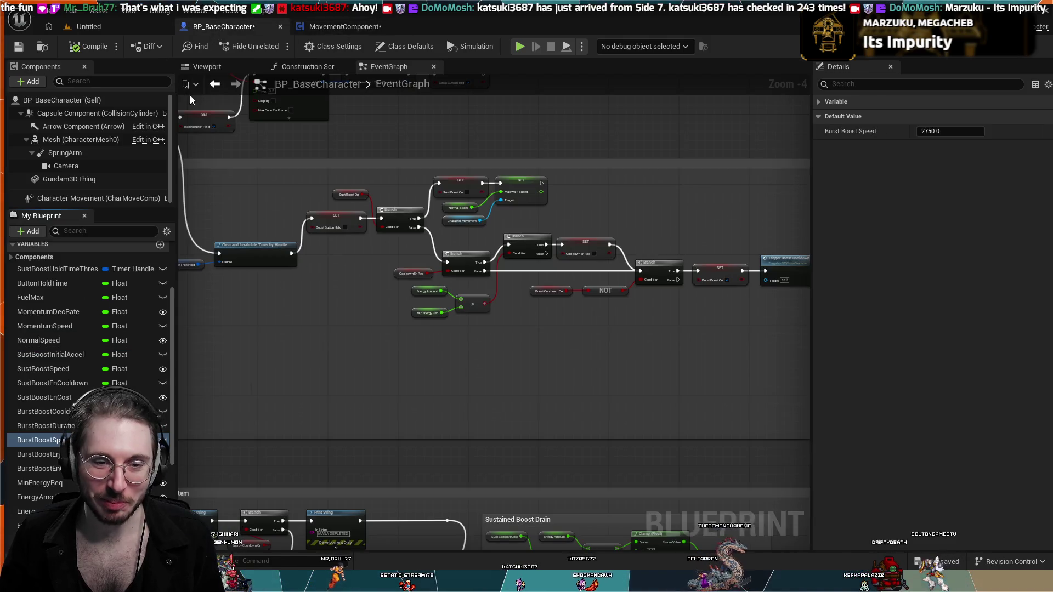
{"action": "left_click", "coordinate": [249, 26]}
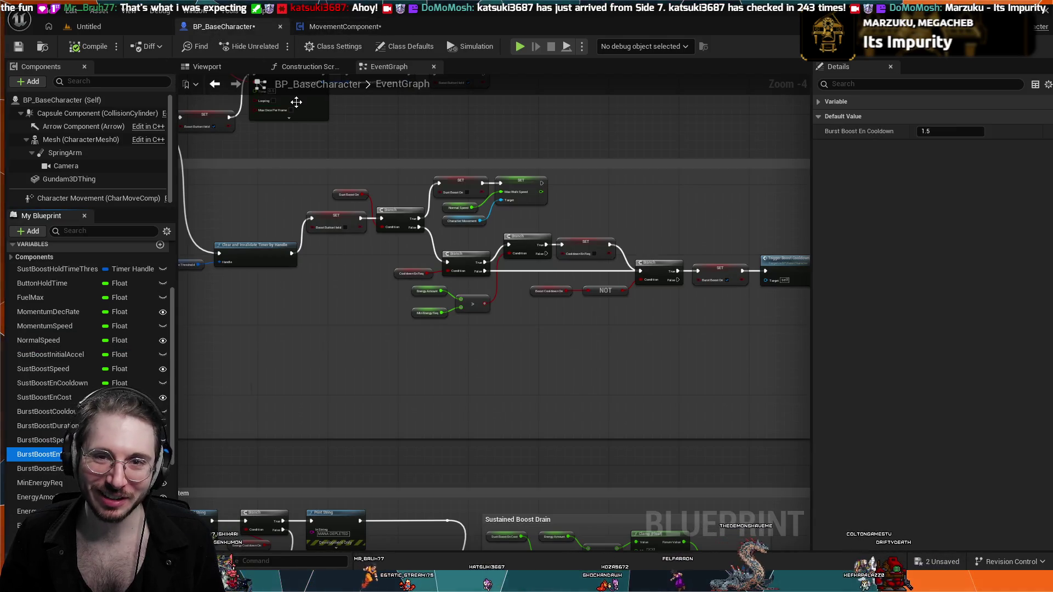
{"action": "left_click", "coordinate": [348, 28]}
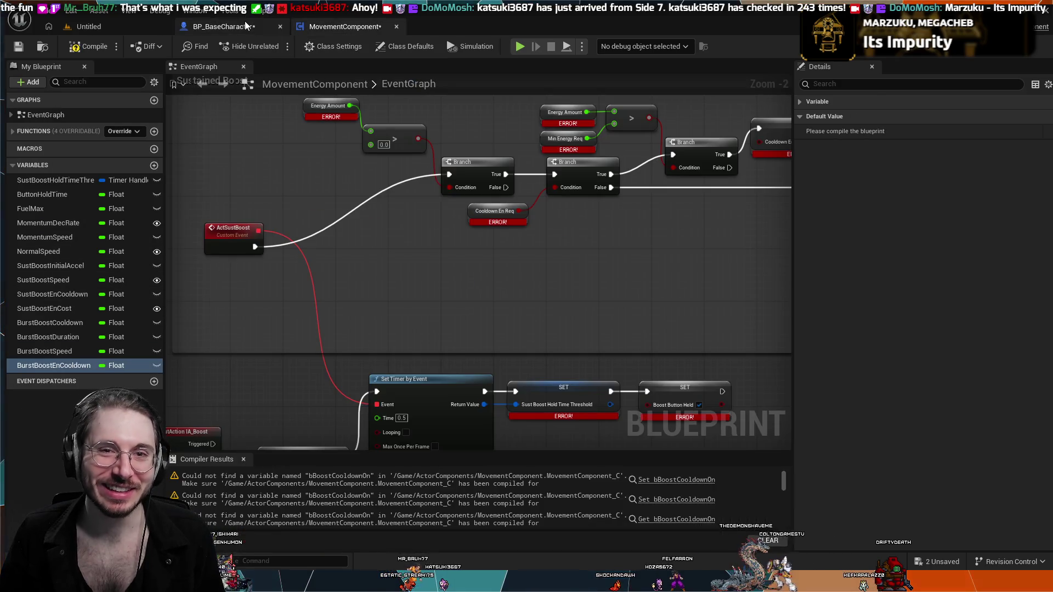
{"action": "left_click", "coordinate": [224, 27]}
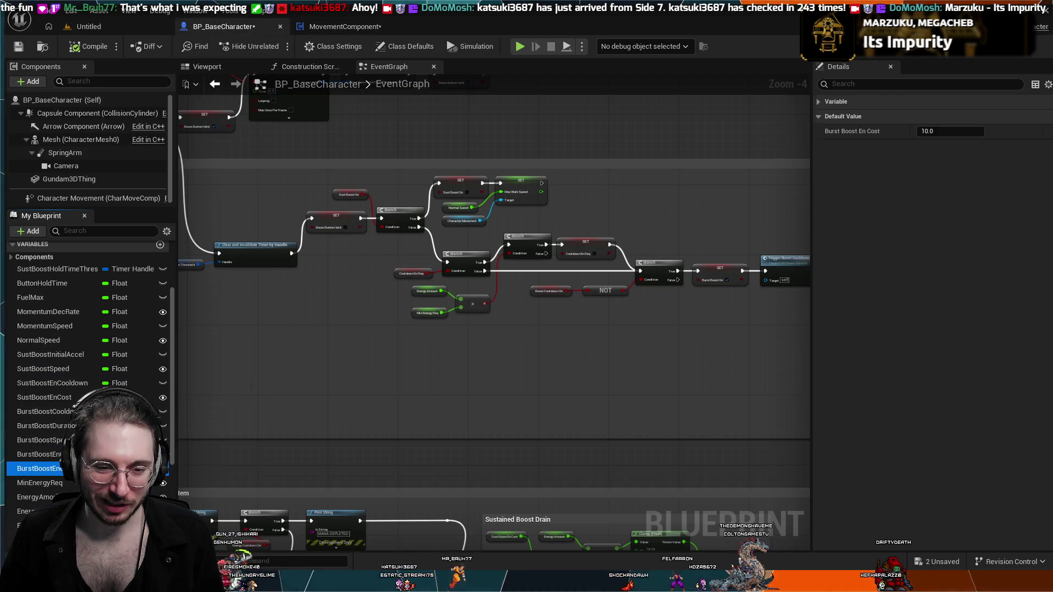
{"action": "left_click", "coordinate": [311, 30]}
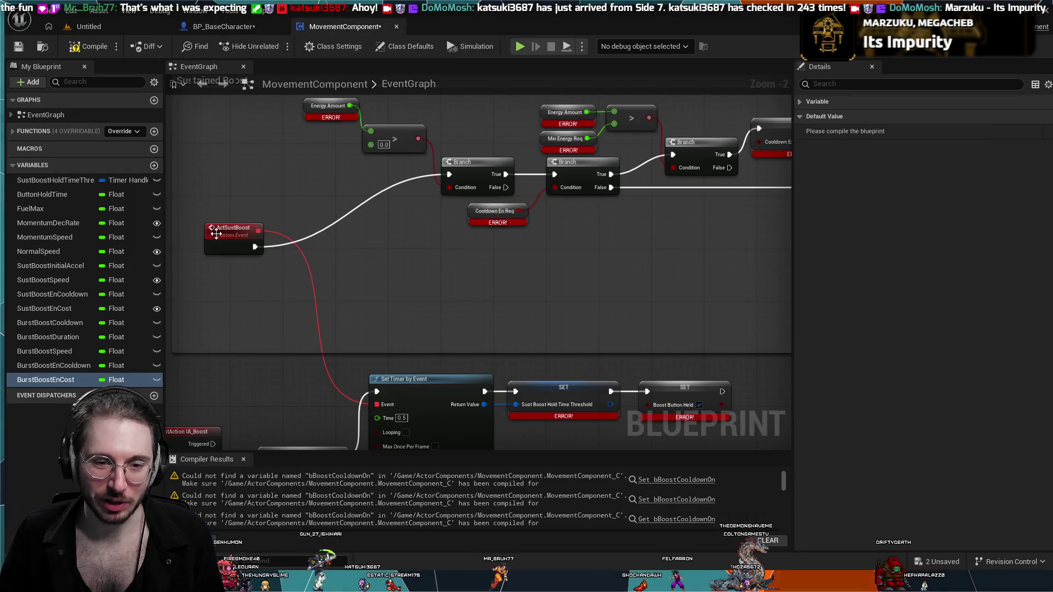
- Copy MinEnergyReq and EnergyAmount into MovementComponent and save it
{"action": "left_click", "coordinate": [229, 25]}
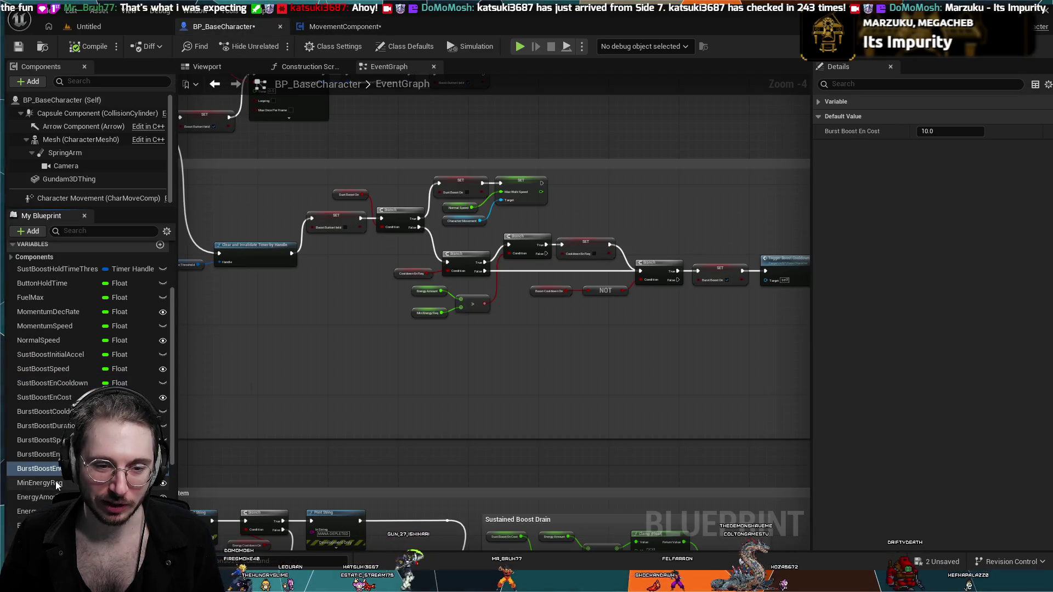
{"action": "left_click", "coordinate": [348, 29]}
{"action": "key", "text": "ctrl+v"}
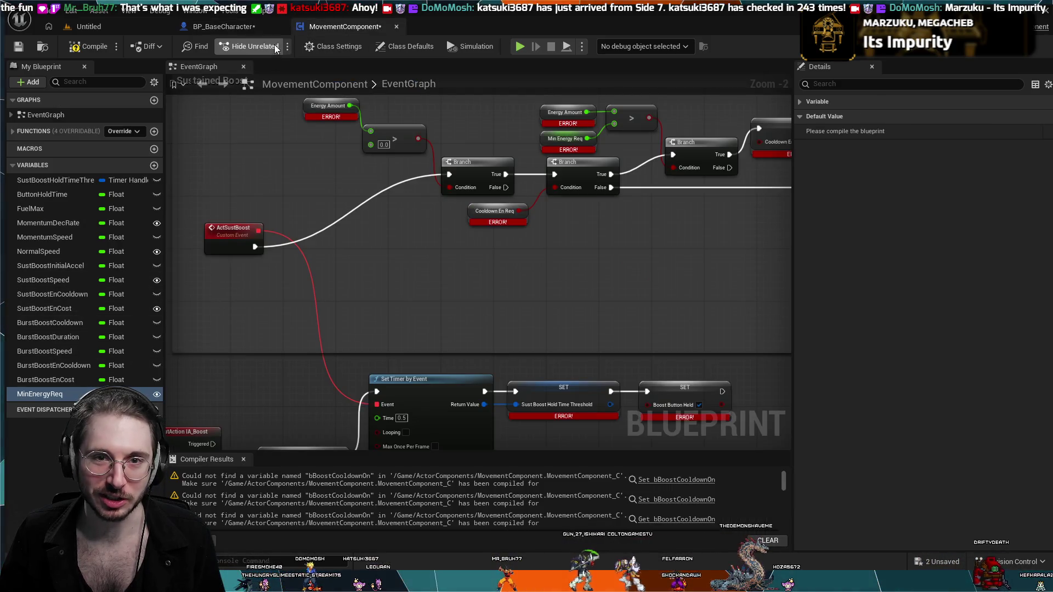
{"action": "left_click", "coordinate": [261, 31]}
{"action": "key", "text": "ctrl+v"}
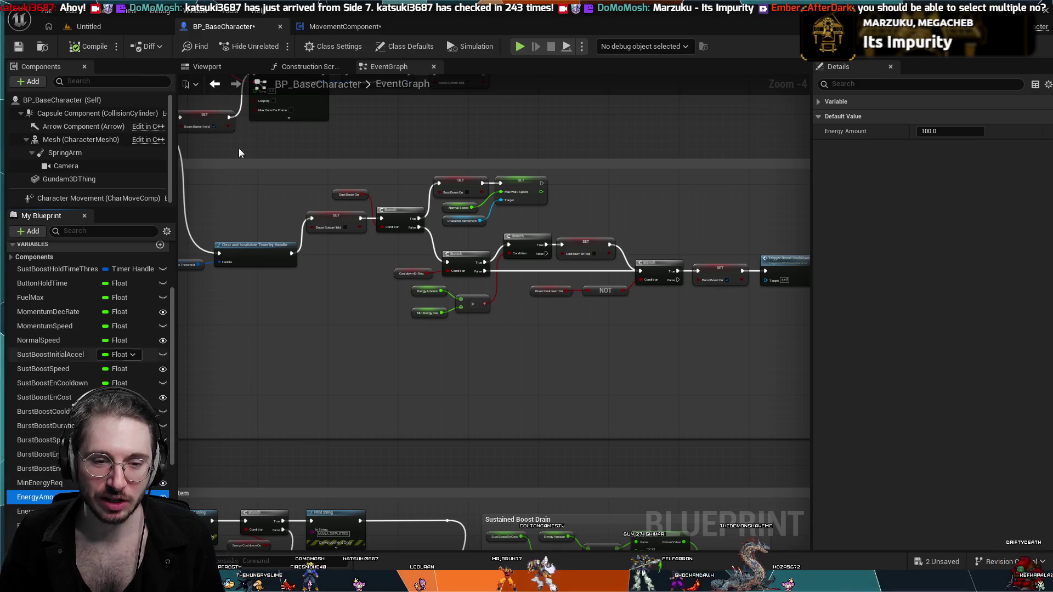
{"action": "left_click", "coordinate": [349, 26]}
{"action": "key", "text": "ctrl+s"}
{"action": "left_click", "coordinate": [231, 27]}
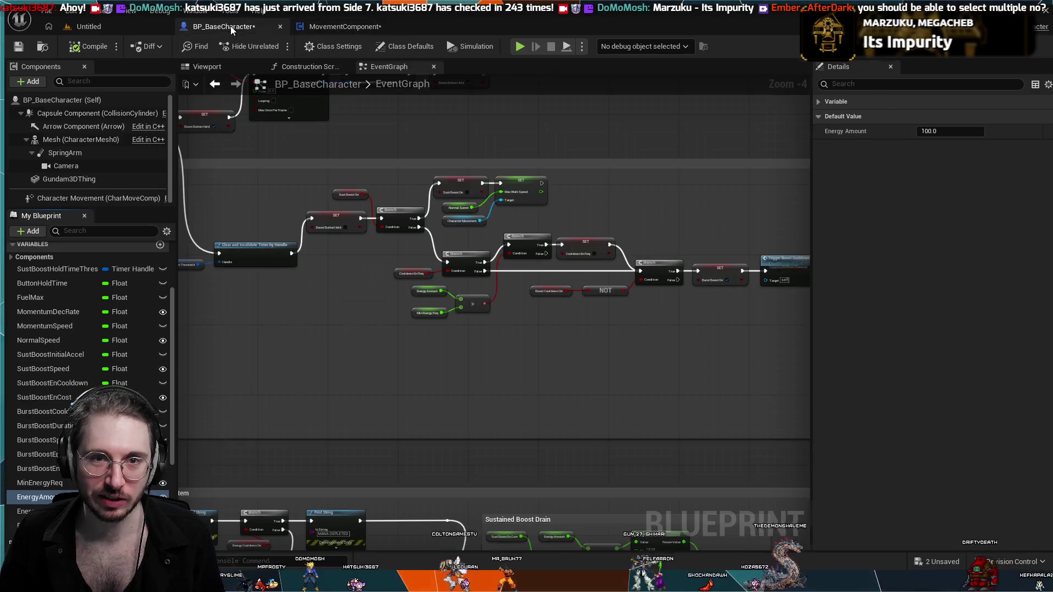
{"action": "left_click", "coordinate": [342, 25]}
{"action": "left_click", "coordinate": [224, 26]}
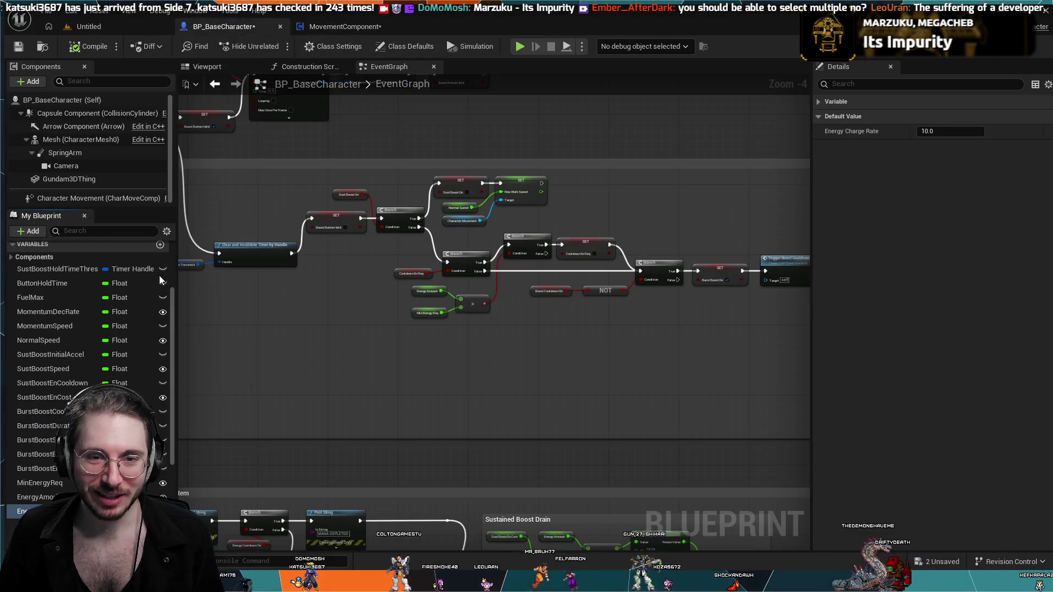
- Copy Energy Cooldown Duration and the first boolean boost-state variables into MovementComponent
{"action": "key", "text": "Down"}
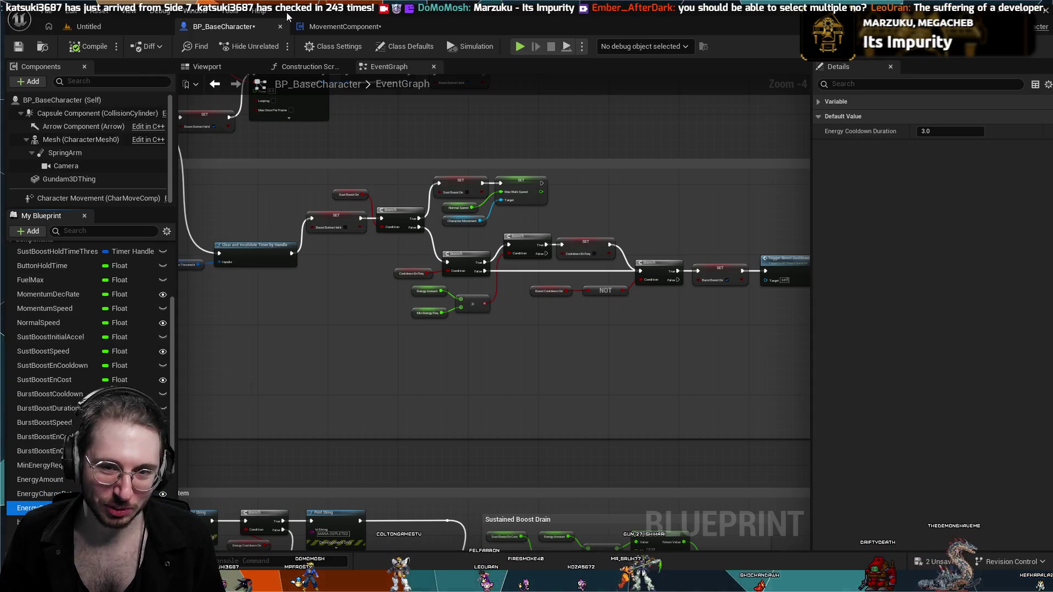
{"action": "left_click", "coordinate": [304, 27]}
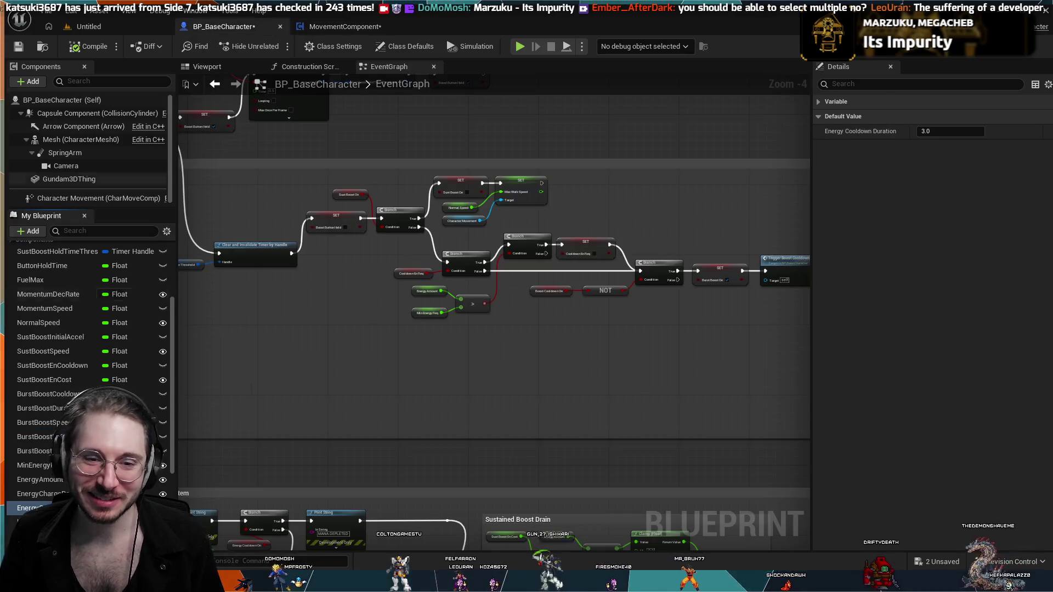
{"action": "left_click", "coordinate": [200, 25]}
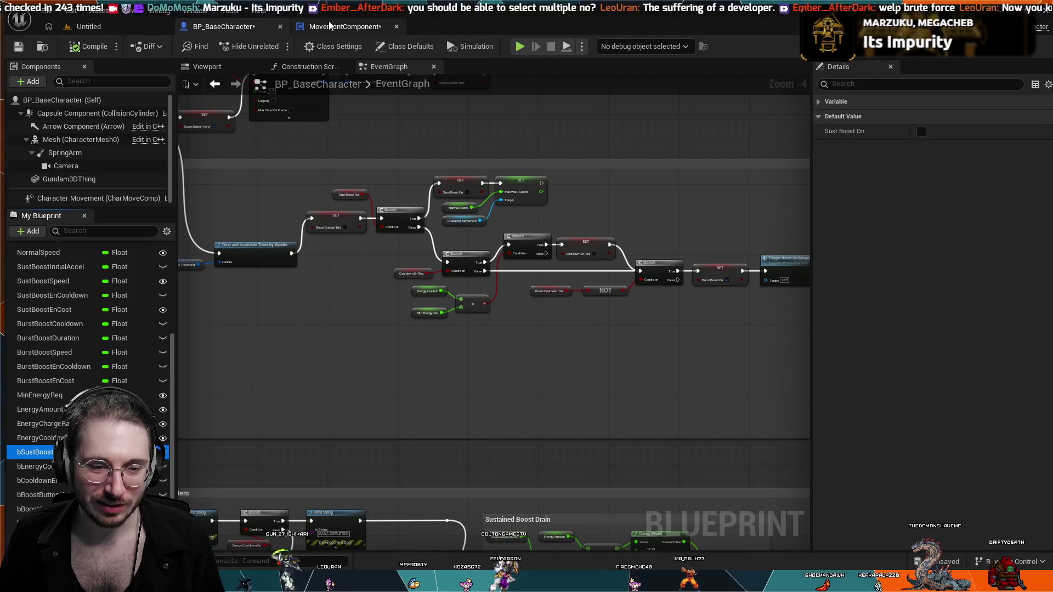
{"action": "left_click", "coordinate": [331, 26]}
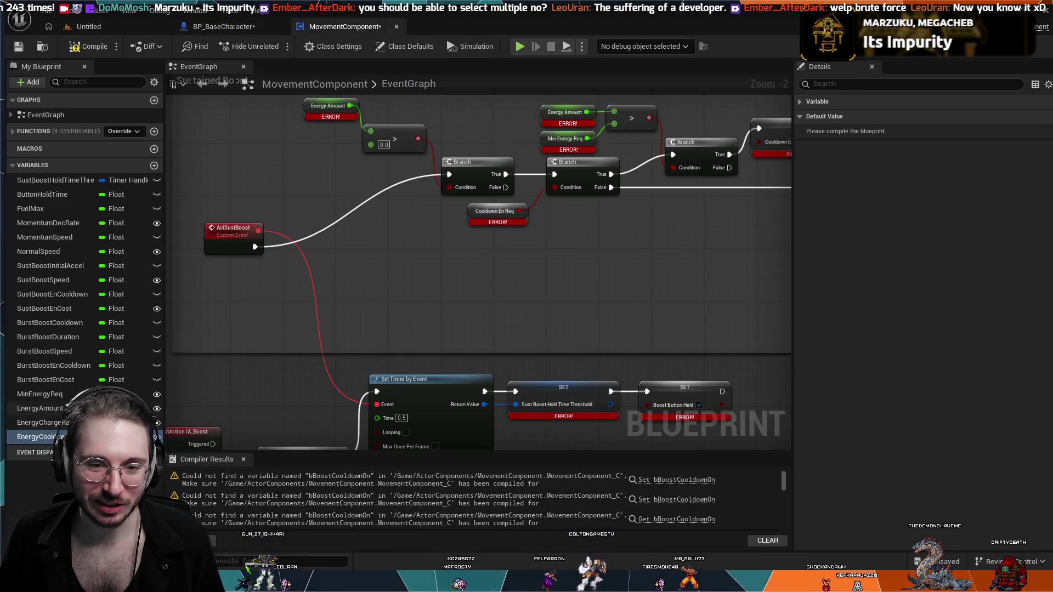
{"action": "left_click", "coordinate": [182, 29]}
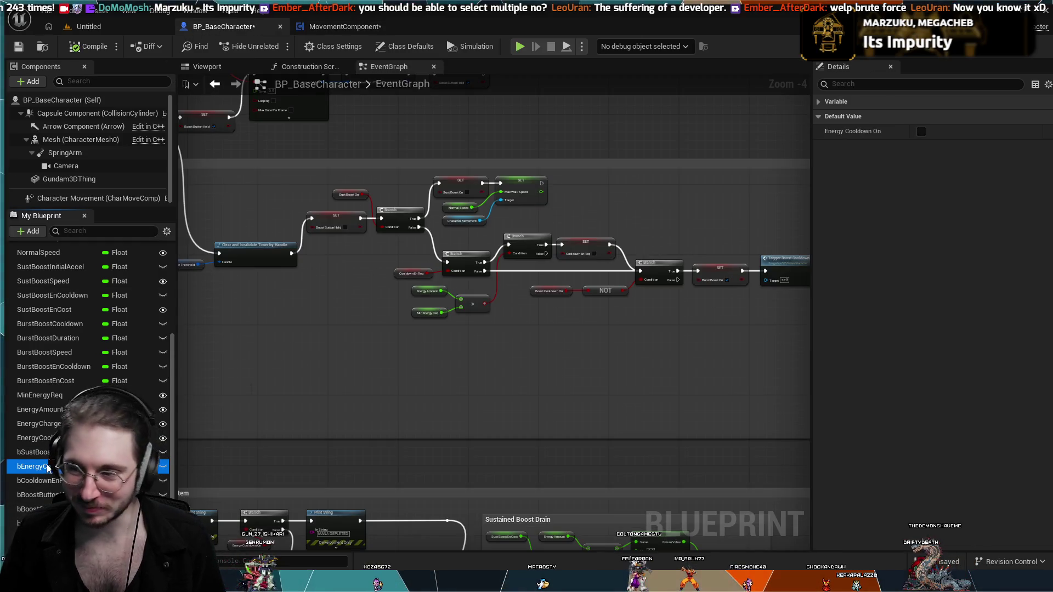
{"action": "left_click", "coordinate": [324, 25]}
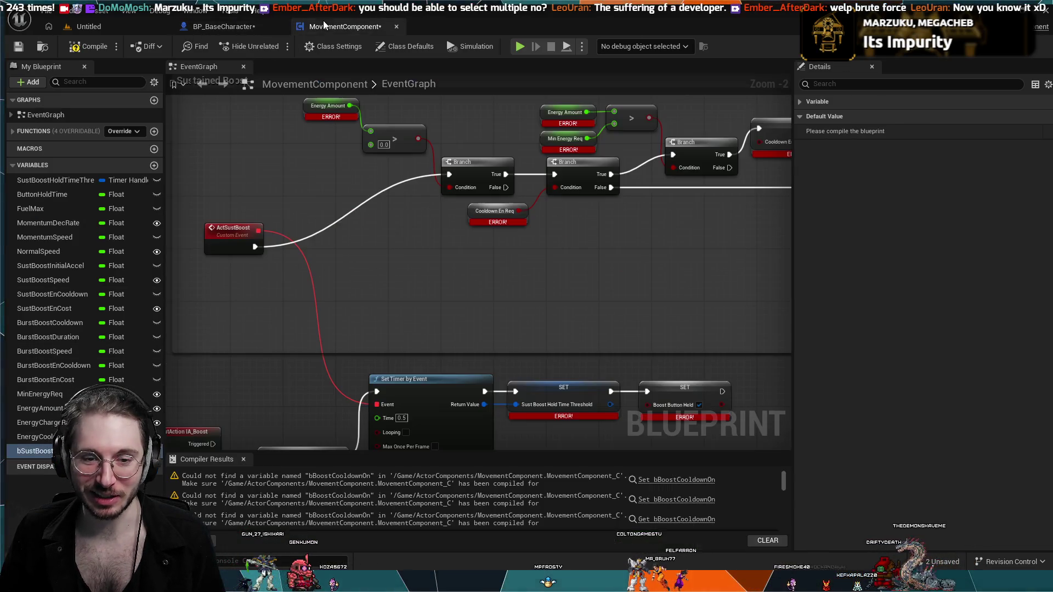
{"action": "left_click", "coordinate": [207, 30]}
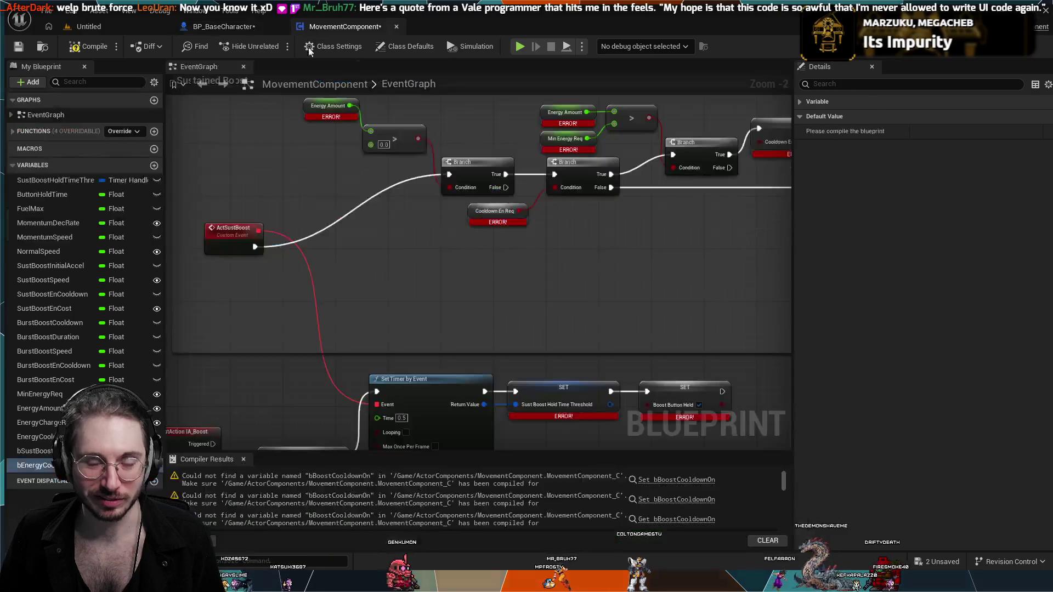
{"action": "left_click", "coordinate": [335, 27]}
{"action": "left_click", "coordinate": [247, 26]}
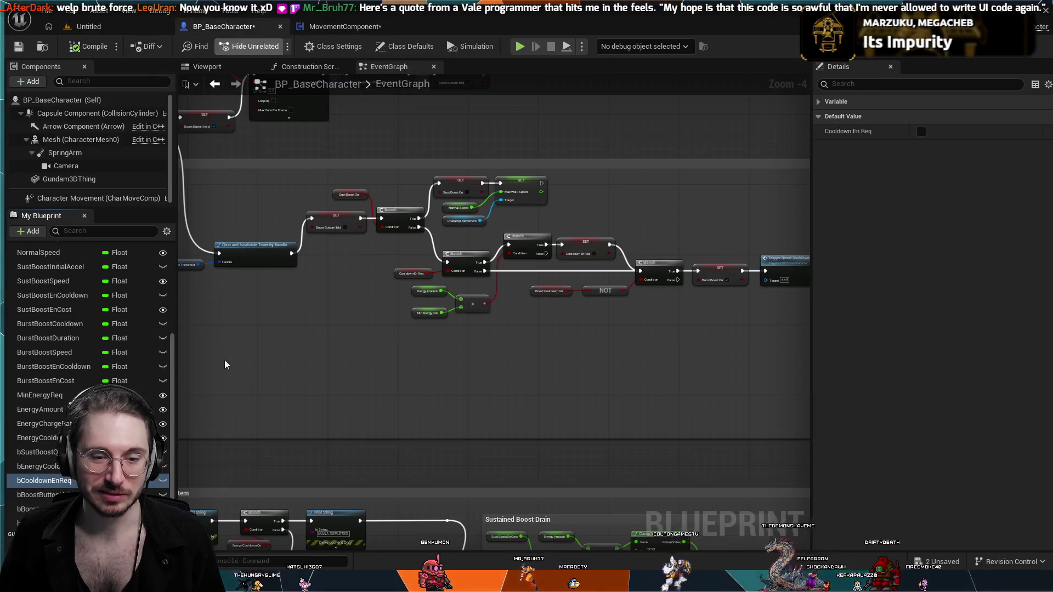
{"action": "left_click", "coordinate": [335, 26]}
{"action": "left_click", "coordinate": [242, 25]}
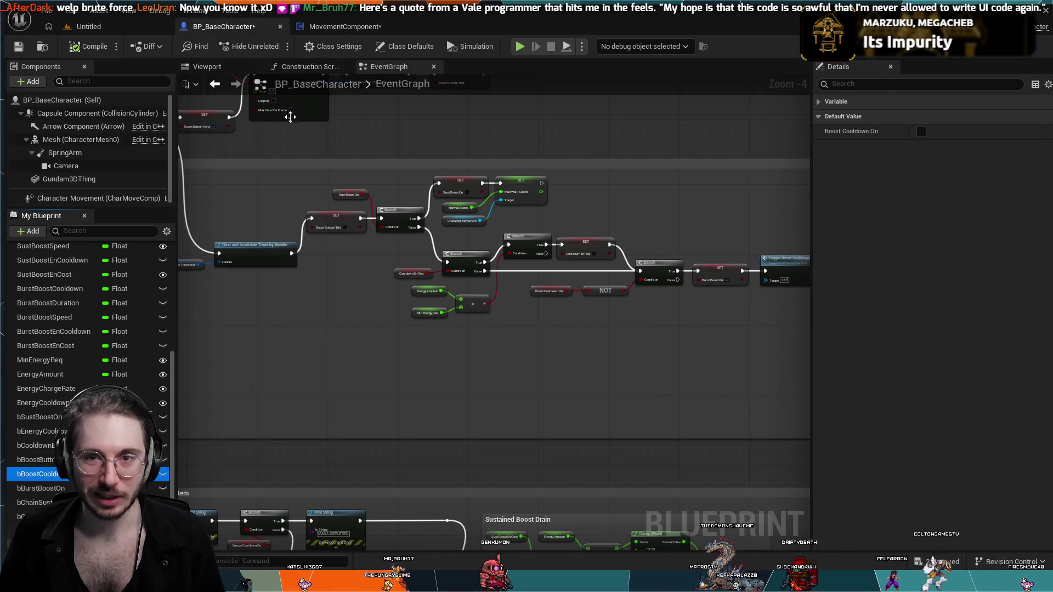
{"action": "left_click", "coordinate": [329, 27]}
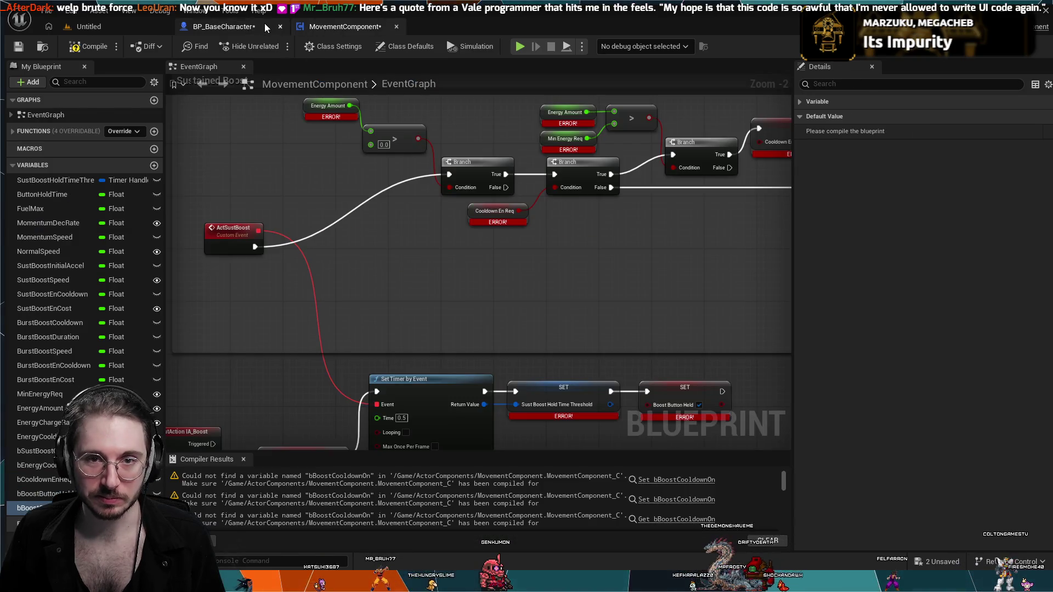
- Copy the remaining boolean variables and BurstDirection across, then compile MovementComponent
{"action": "left_click", "coordinate": [264, 25]}
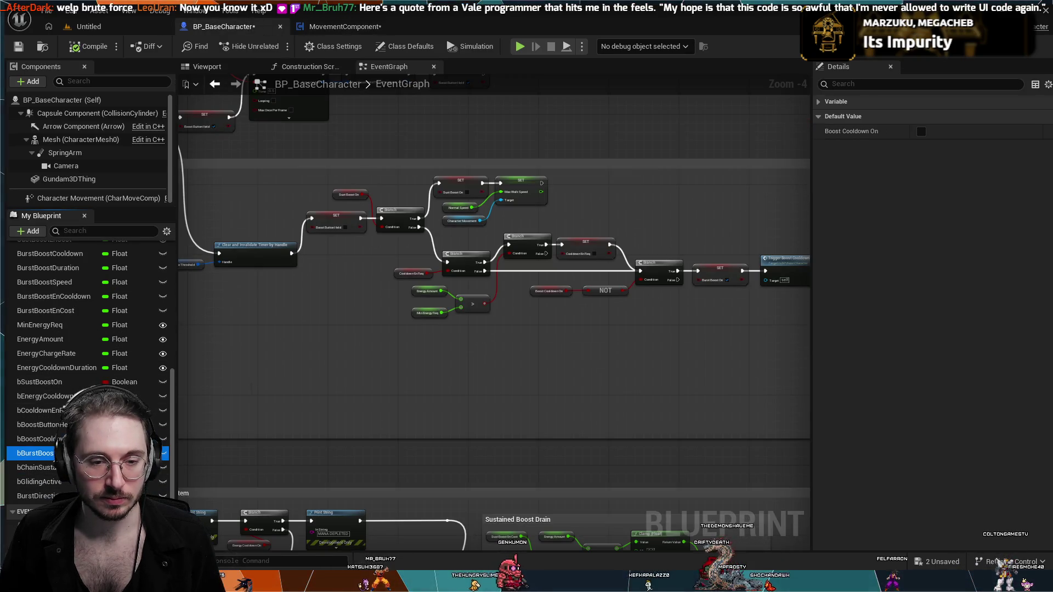
{"action": "left_click", "coordinate": [336, 26]}
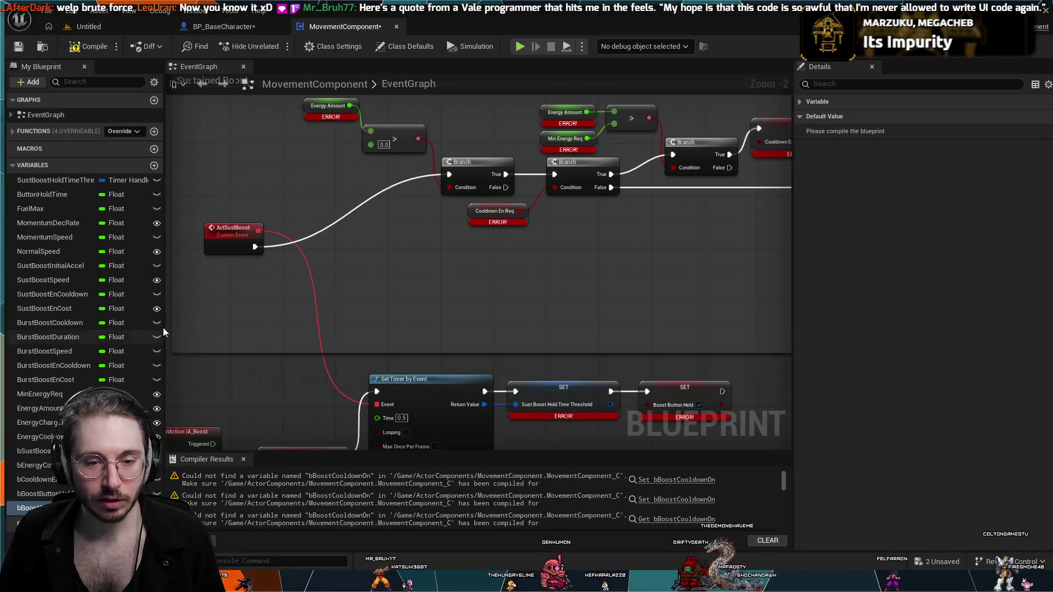
{"action": "left_click", "coordinate": [231, 27]}
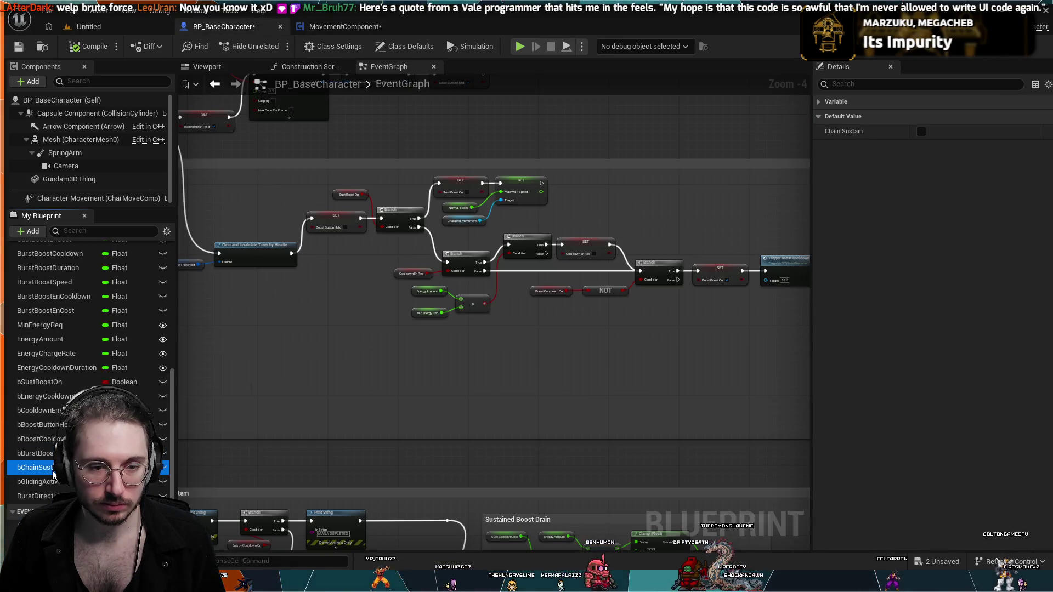
{"action": "left_click", "coordinate": [338, 27]}
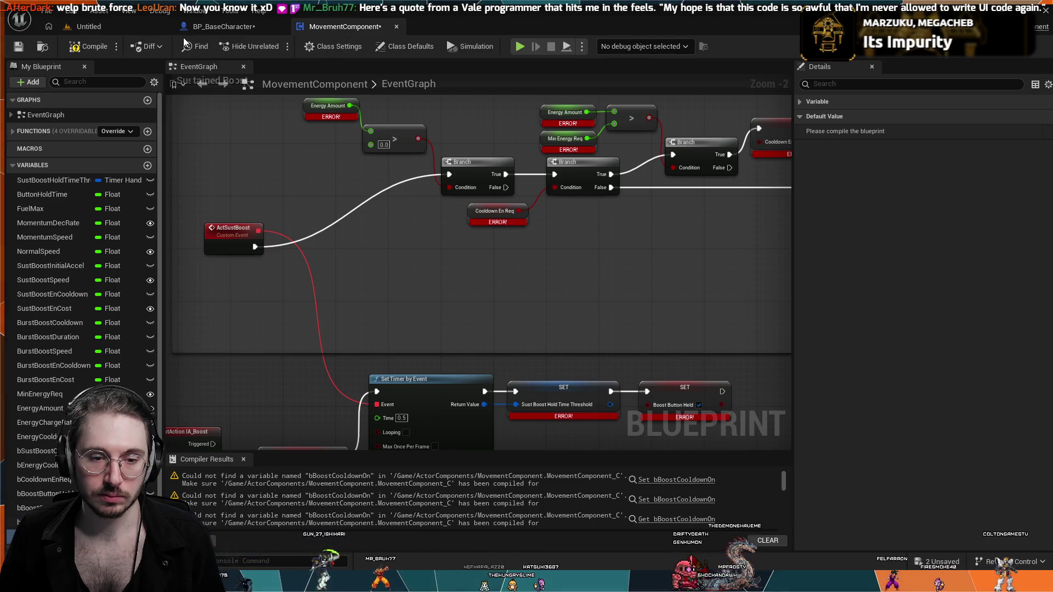
{"action": "left_click", "coordinate": [211, 32]}
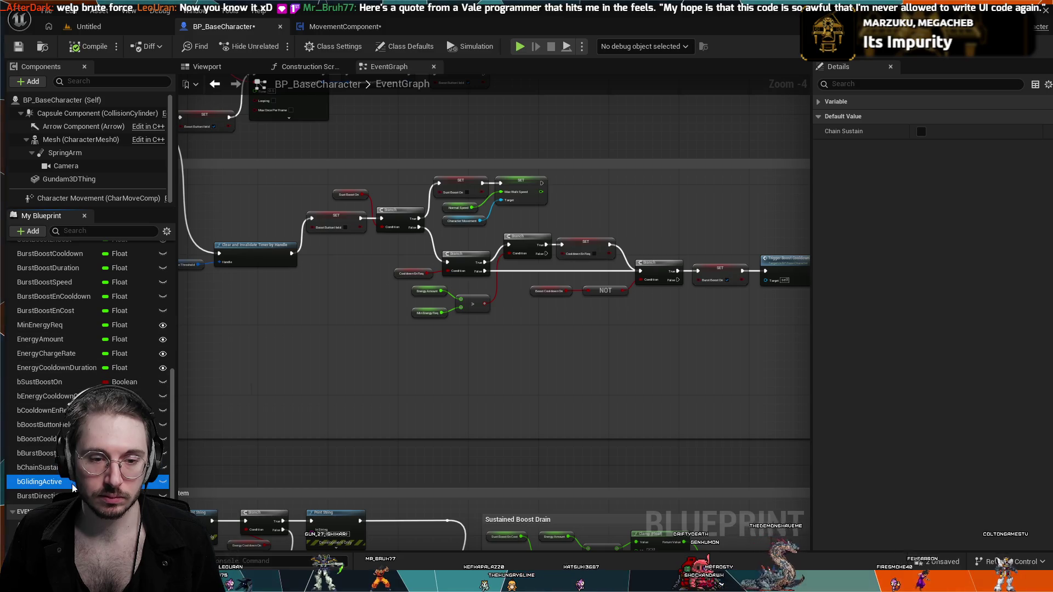
{"action": "left_click", "coordinate": [340, 28]}
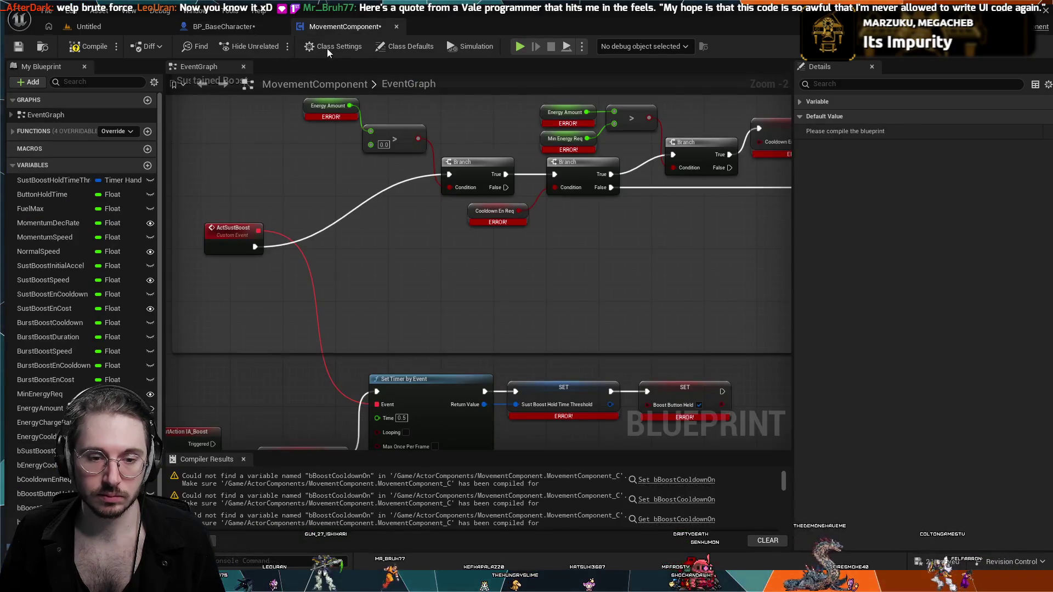
{"action": "left_click", "coordinate": [225, 33]}
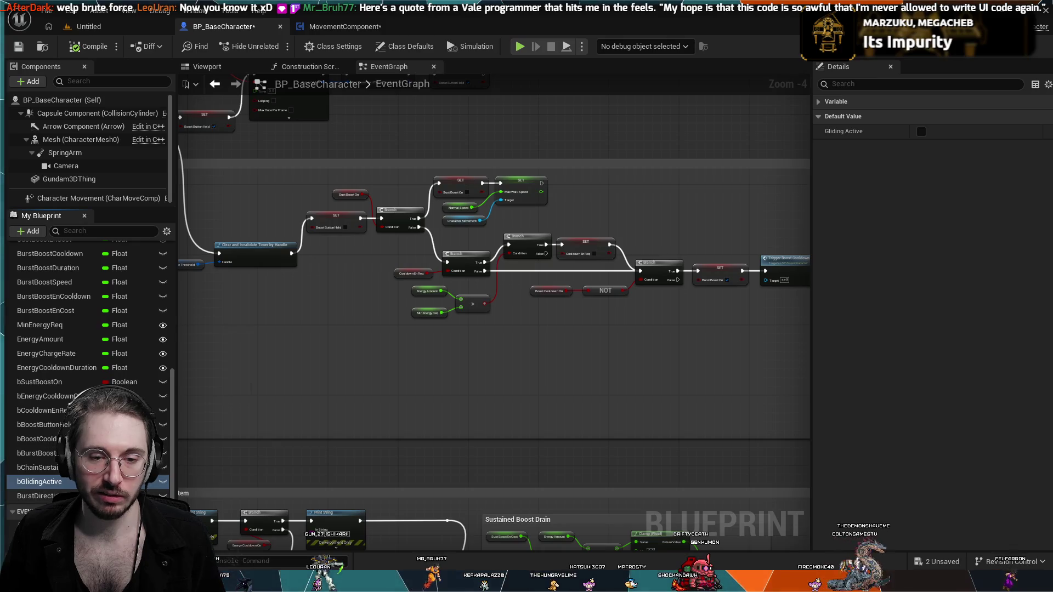
{"action": "key", "text": "Down"}
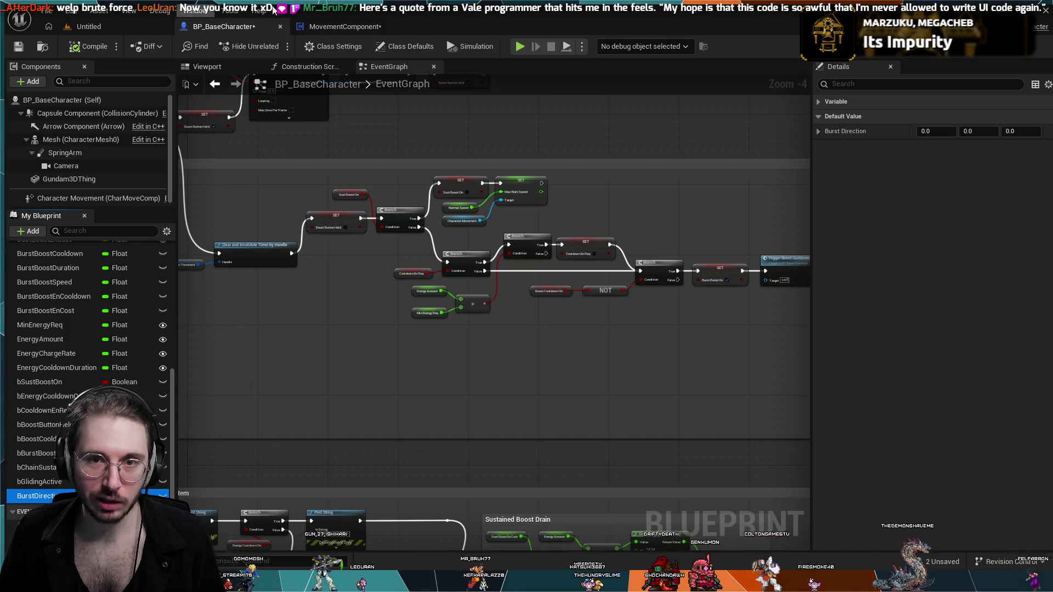
{"action": "left_click", "coordinate": [340, 27]}
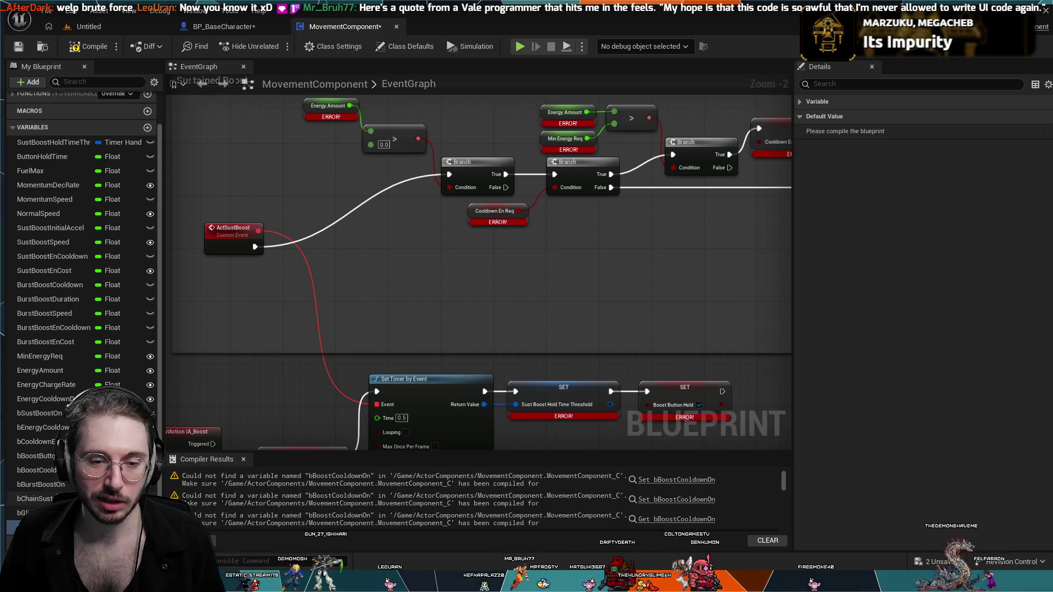
{"action": "left_click", "coordinate": [117, 45]}
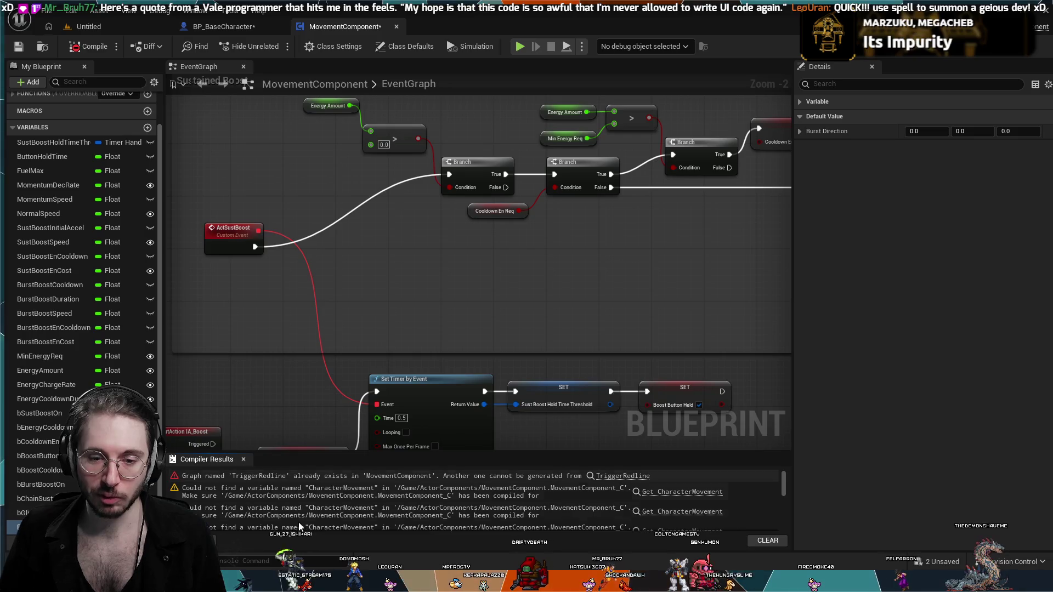
- Pan past the Max Walk Speed setter to center the Redline and Boost Cooldown events
{"action": "scroll", "coordinate": [298, 521], "scroll_direction": "down", "scroll_amount": 10}
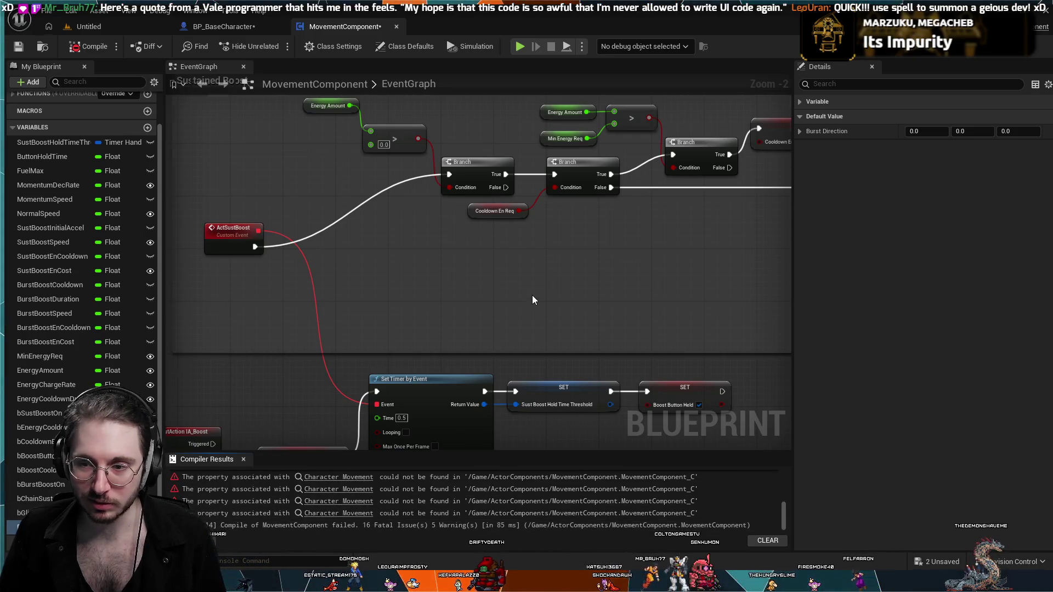
{"action": "scroll", "coordinate": [532, 295], "scroll_direction": "down", "scroll_amount": 8}
{"action": "scroll", "coordinate": [504, 307], "scroll_direction": "up", "scroll_amount": 2}
{"action": "scroll", "coordinate": [504, 308], "scroll_direction": "up", "scroll_amount": 7}
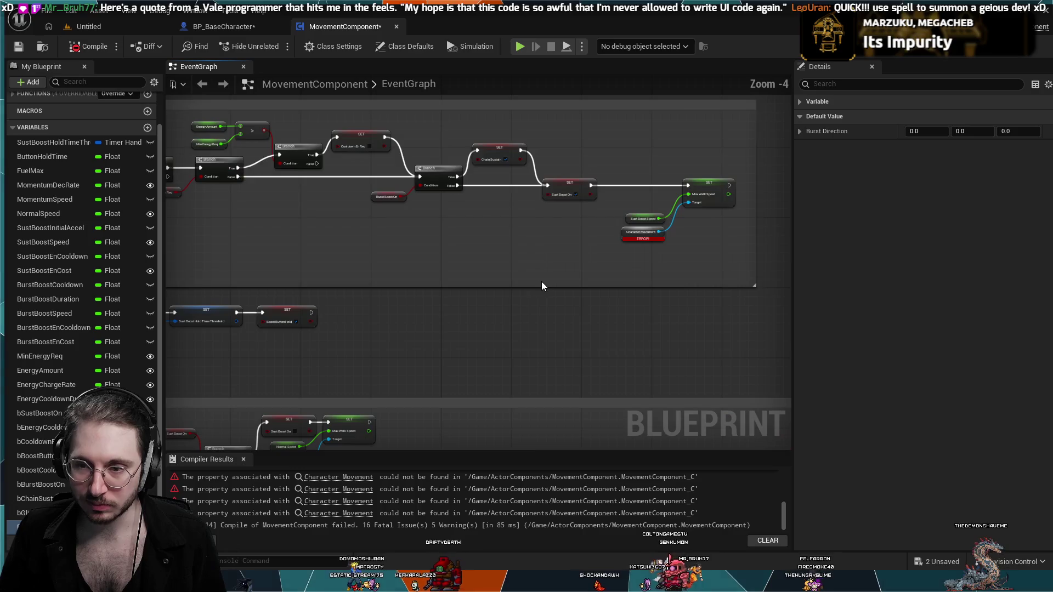
{"action": "left_click_drag", "start_coordinate": [514, 297], "coordinate": [381, 369]}
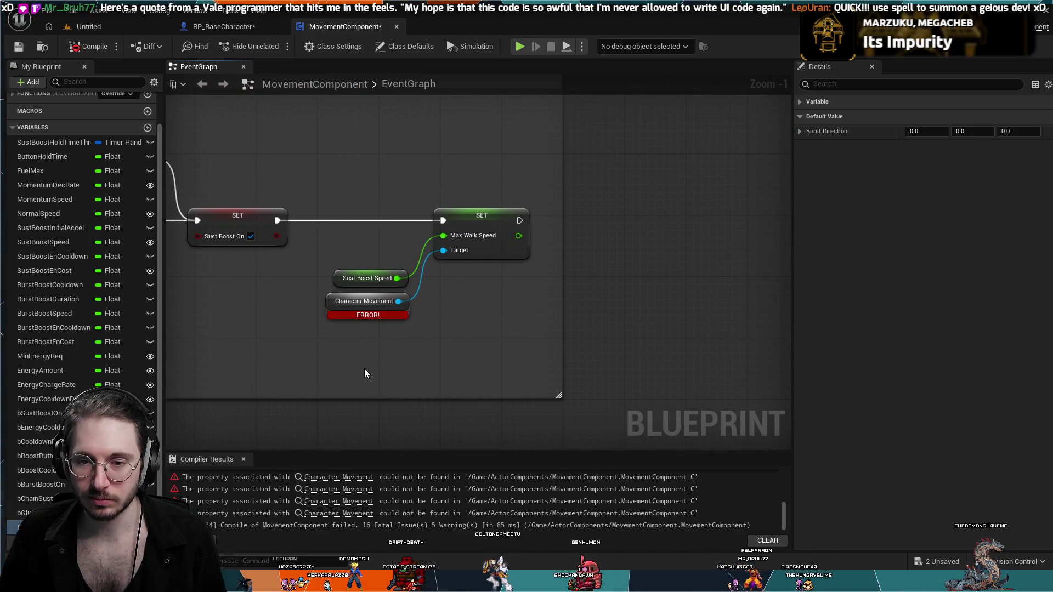
{"action": "scroll", "coordinate": [364, 374], "scroll_direction": "down", "scroll_amount": 1}
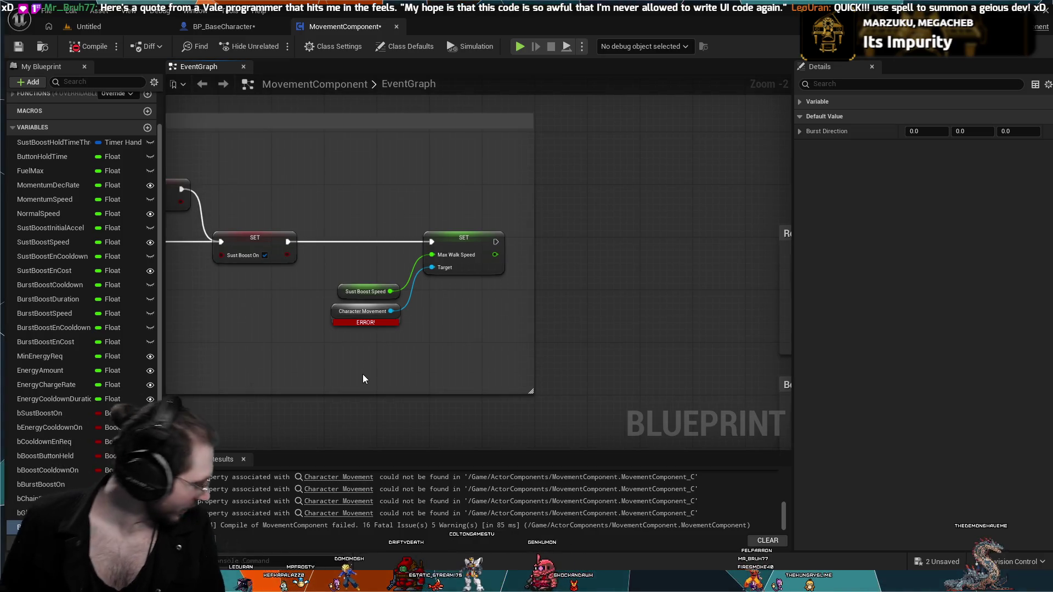
{"action": "scroll", "coordinate": [463, 369], "scroll_direction": "down", "scroll_amount": 3}
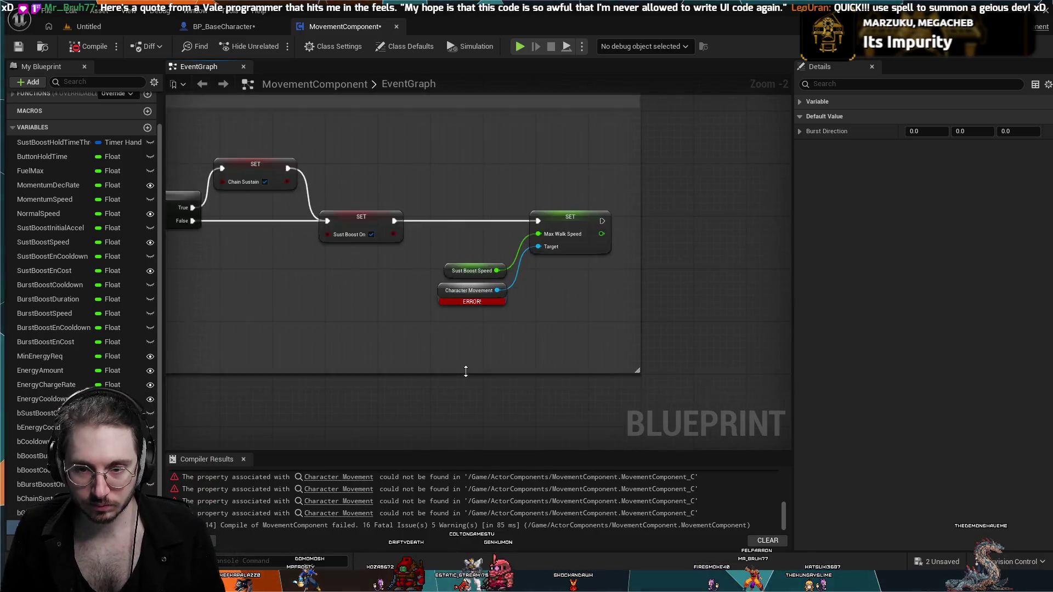
{"action": "left_click_drag", "start_coordinate": [387, 400], "coordinate": [434, 279]}
{"action": "scroll", "coordinate": [630, 282], "scroll_direction": "up", "scroll_amount": 3}
{"action": "left_click_drag", "start_coordinate": [630, 282], "coordinate": [413, 321]}
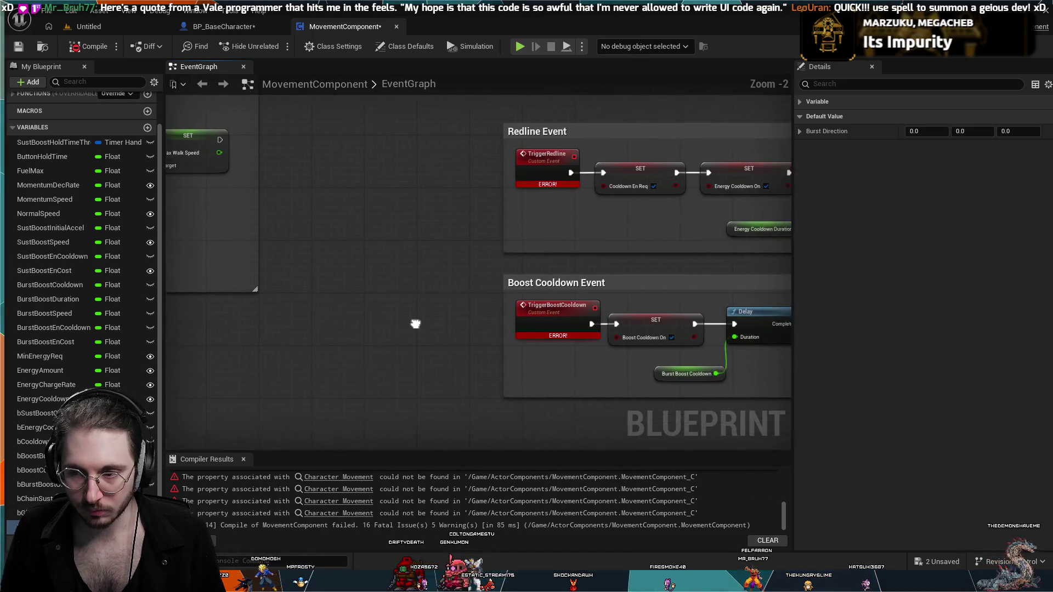
{"action": "left_click_drag", "start_coordinate": [590, 248], "coordinate": [500, 258]}
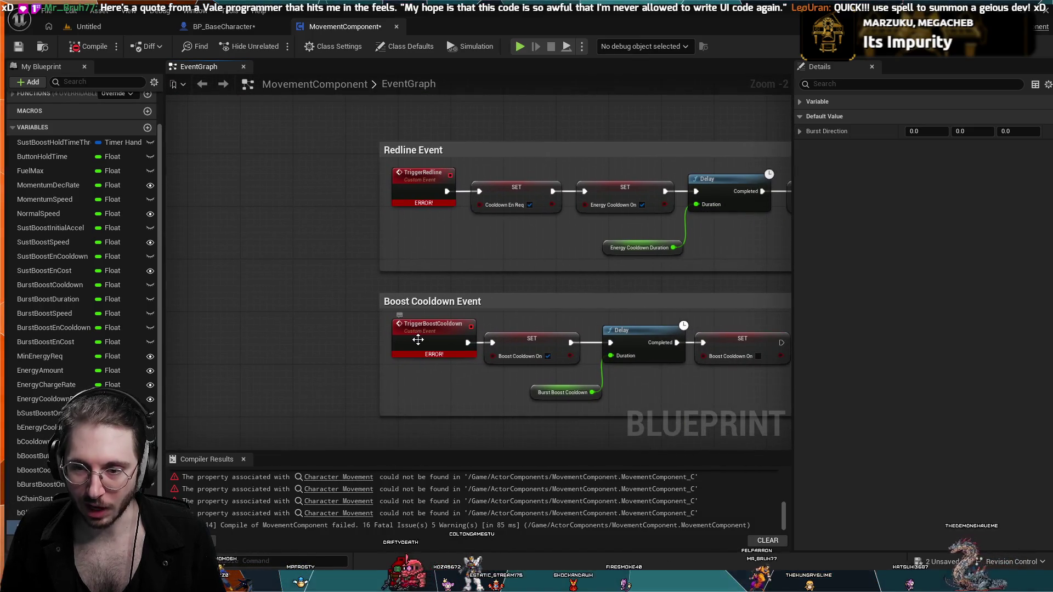
- Inspect the TriggerBoostCooldown event and survey the graph from Apply Root Motion to the IA_Boost timer
{"action": "left_click", "coordinate": [418, 341]}
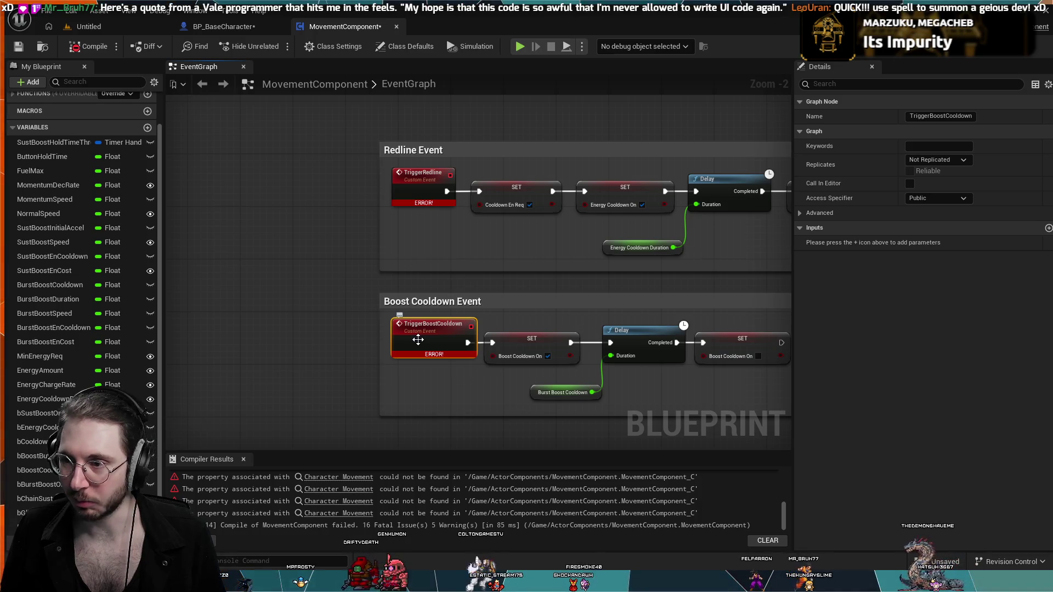
{"action": "left_click_drag", "start_coordinate": [314, 363], "coordinate": [168, 264]}
{"action": "scroll", "coordinate": [240, 275], "scroll_direction": "down", "scroll_amount": 2}
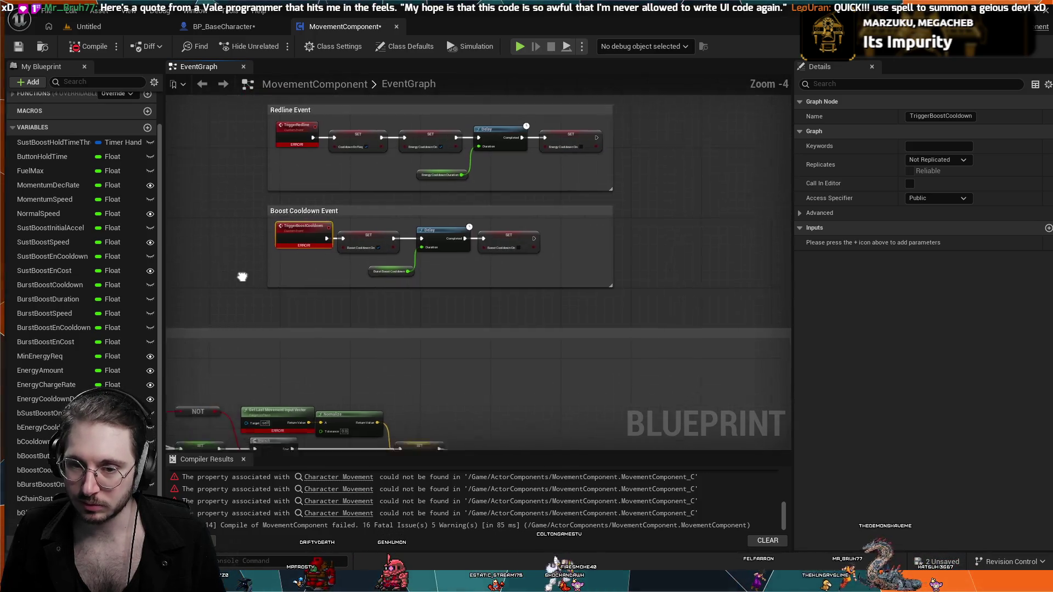
{"action": "left_click_drag", "start_coordinate": [240, 274], "coordinate": [452, 210]}
{"action": "scroll", "coordinate": [452, 210], "scroll_direction": "up", "scroll_amount": 3}
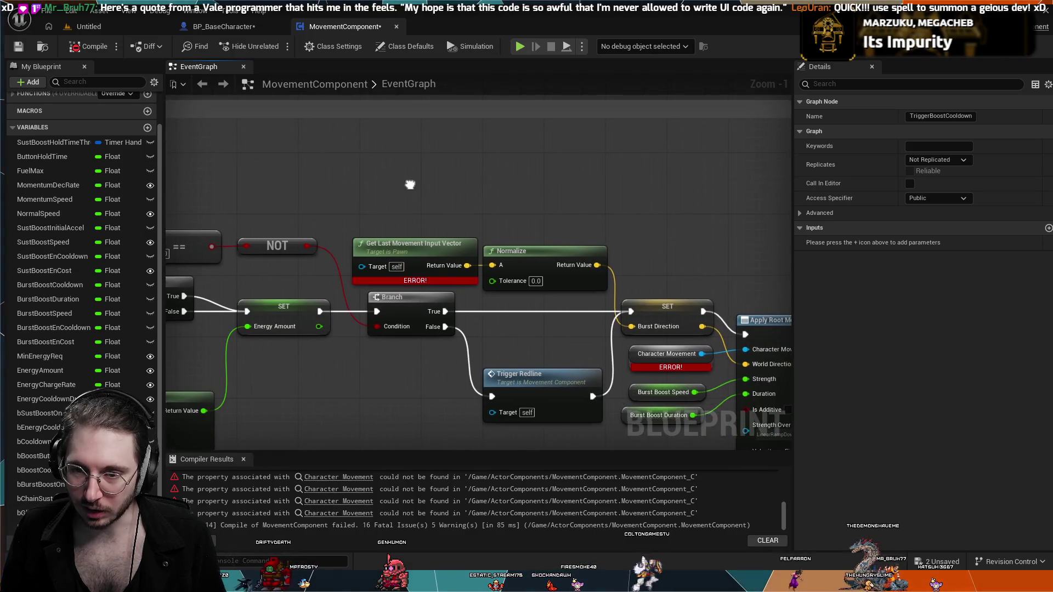
{"action": "left_click_drag", "start_coordinate": [408, 246], "coordinate": [399, 199]}
{"action": "scroll", "coordinate": [403, 264], "scroll_direction": "down", "scroll_amount": 2}
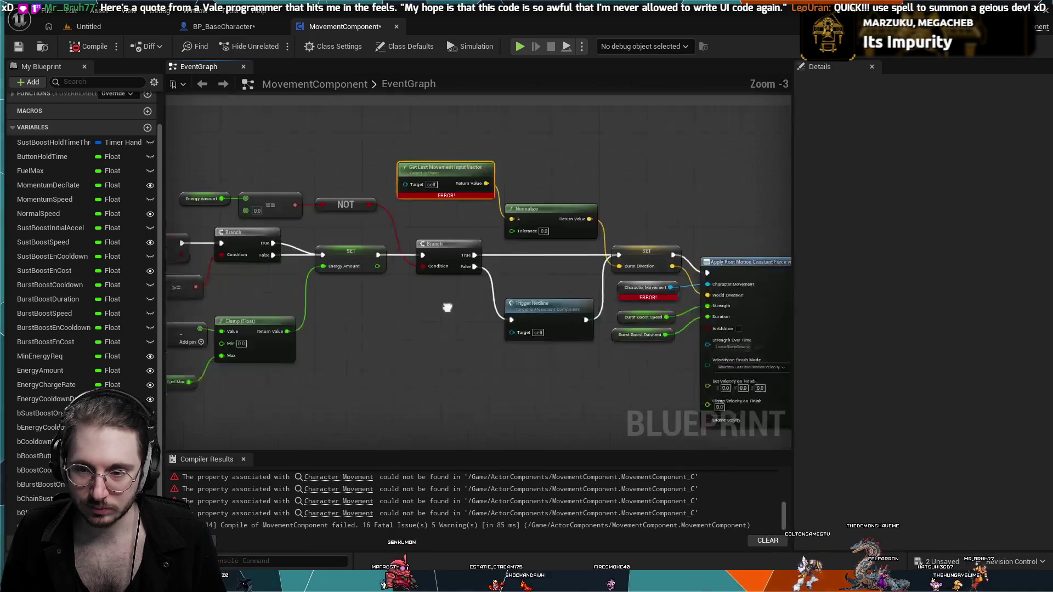
{"action": "mouse_move", "coordinate": [447, 306]}
{"action": "left_mouse_down"}
{"action": "mouse_move", "coordinate": [508, 238]}
{"action": "mouse_move", "coordinate": [347, 343]}
{"action": "mouse_move", "coordinate": [347, 326]}
{"action": "left_mouse_up"}
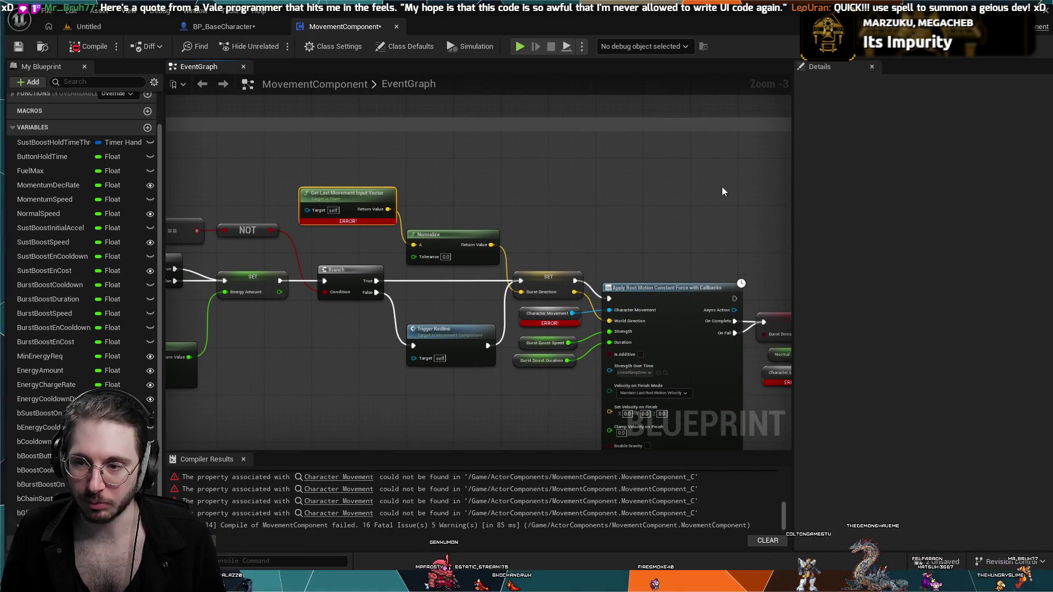
{"action": "scroll", "coordinate": [715, 169], "scroll_direction": "down", "scroll_amount": 2}
{"action": "mouse_move", "coordinate": [716, 169]}
{"action": "left_mouse_down"}
{"action": "mouse_move", "coordinate": [413, 305]}
{"action": "mouse_move", "coordinate": [516, 290]}
{"action": "mouse_move", "coordinate": [581, 244]}
{"action": "mouse_move", "coordinate": [527, 280]}
{"action": "mouse_move", "coordinate": [282, 376]}
{"action": "mouse_move", "coordinate": [501, 321]}
{"action": "left_mouse_up"}
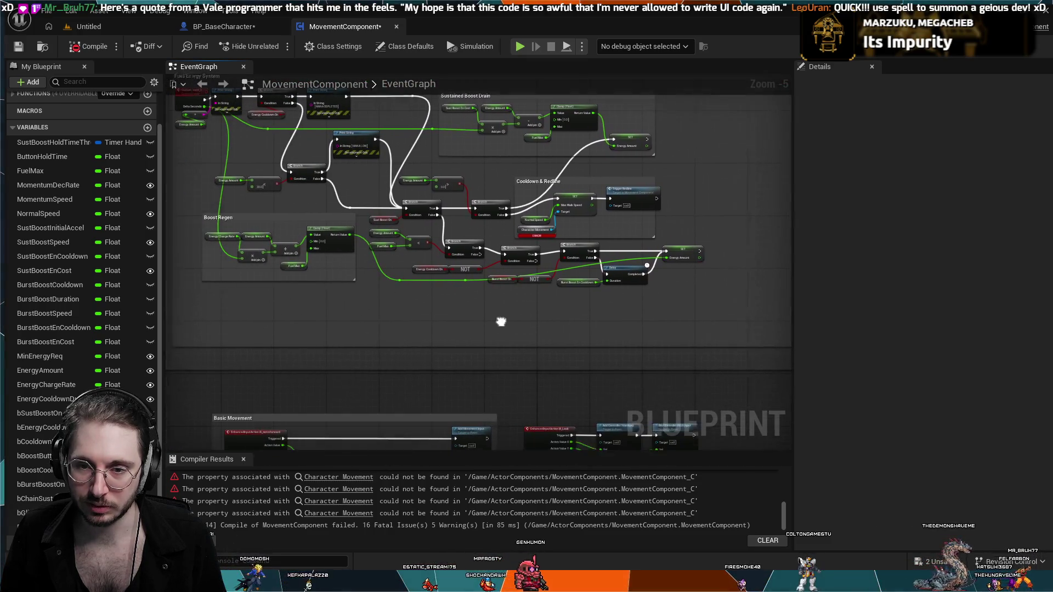
{"action": "scroll", "coordinate": [459, 314], "scroll_direction": "up", "scroll_amount": 4}
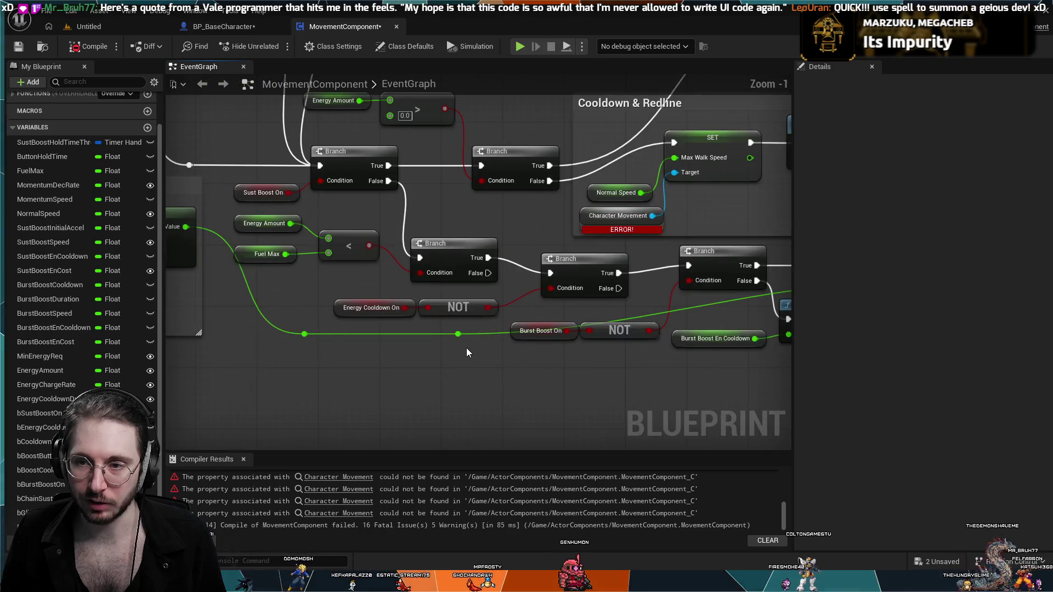
{"action": "scroll", "coordinate": [466, 352], "scroll_direction": "down", "scroll_amount": 2}
{"action": "mouse_move", "coordinate": [374, 335]}
{"action": "left_mouse_down"}
{"action": "mouse_move", "coordinate": [412, 424]}
{"action": "mouse_move", "coordinate": [668, 387]}
{"action": "mouse_move", "coordinate": [823, 523]}
{"action": "left_mouse_up"}
{"action": "mouse_move", "coordinate": [615, 282]}
{"action": "left_mouse_down"}
{"action": "mouse_move", "coordinate": [483, 302]}
{"action": "mouse_move", "coordinate": [426, 414]}
{"action": "mouse_move", "coordinate": [168, 186]}
{"action": "left_mouse_up"}
{"action": "mouse_move", "coordinate": [348, 118]}
{"action": "left_mouse_down"}
{"action": "mouse_move", "coordinate": [509, 343]}
{"action": "mouse_move", "coordinate": [465, 558]}
{"action": "mouse_move", "coordinate": [440, 566]}
{"action": "mouse_move", "coordinate": [306, 520]}
{"action": "mouse_move", "coordinate": [145, 533]}
{"action": "left_mouse_up"}
- Check the Max Walk Speed setter error and re-center on the Boost Cooldown Event group
{"action": "left_click_drag", "start_coordinate": [494, 274], "coordinate": [252, 318]}
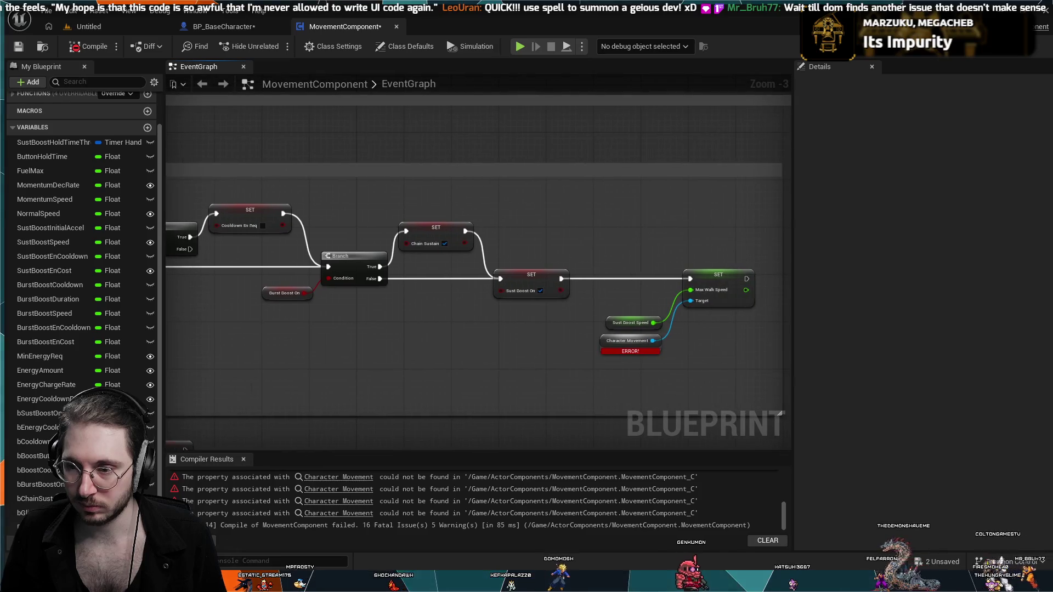
{"action": "left_click_drag", "start_coordinate": [460, 354], "coordinate": [470, 347]}
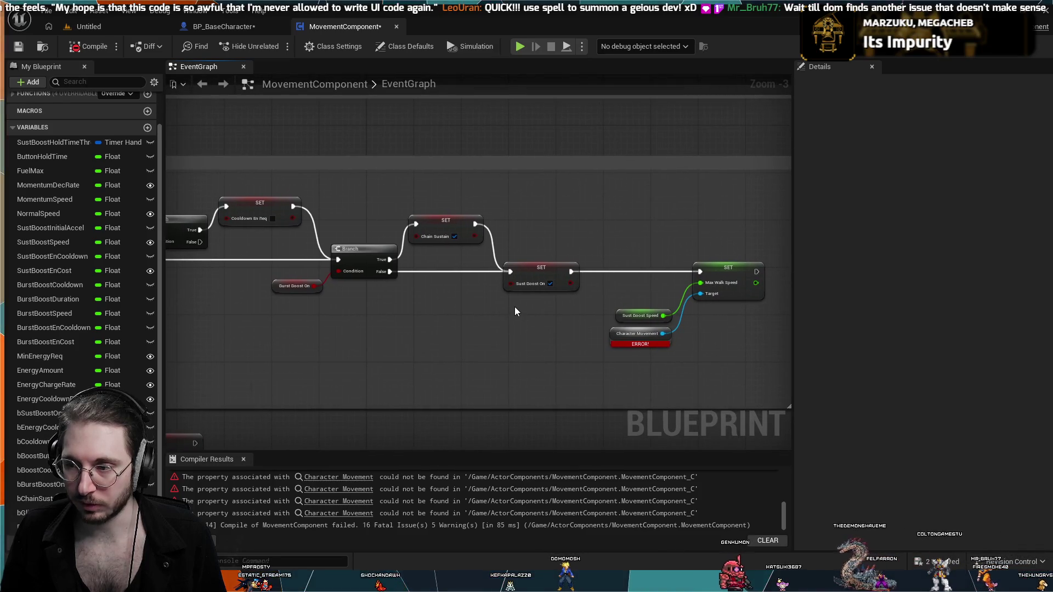
{"action": "left_click_drag", "start_coordinate": [515, 311], "coordinate": [761, 285]}
{"action": "scroll", "coordinate": [537, 327], "scroll_direction": "down", "scroll_amount": 1}
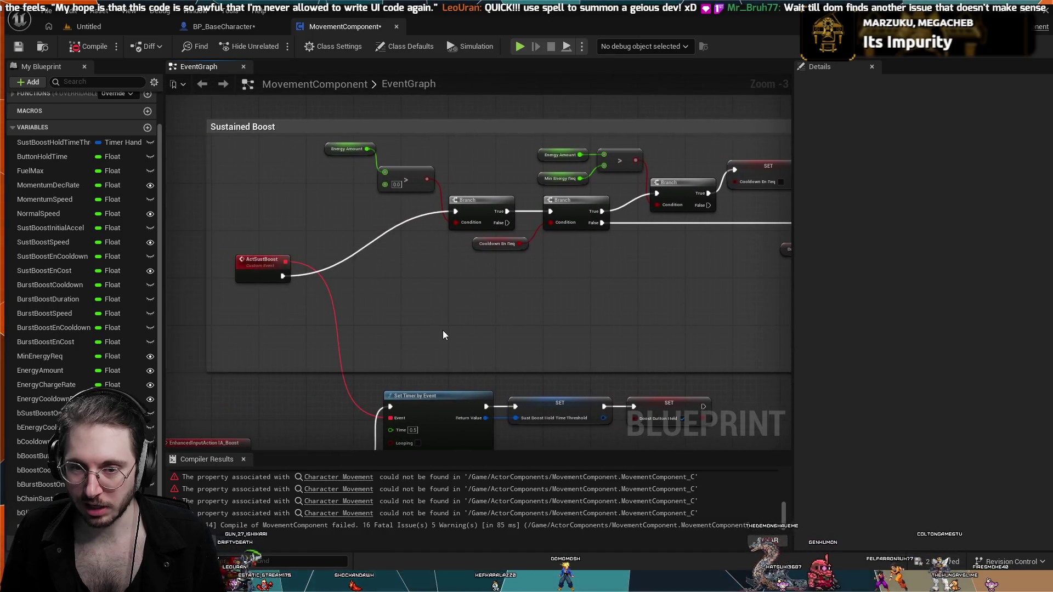
{"action": "mouse_move", "coordinate": [700, 325]}
{"action": "left_mouse_down"}
{"action": "mouse_move", "coordinate": [536, 308]}
{"action": "mouse_move", "coordinate": [512, 287]}
{"action": "mouse_move", "coordinate": [584, 302]}
{"action": "mouse_move", "coordinate": [519, 251]}
{"action": "mouse_move", "coordinate": [504, 311]}
{"action": "mouse_move", "coordinate": [443, 390]}
{"action": "mouse_move", "coordinate": [405, 415]}
{"action": "left_mouse_up"}
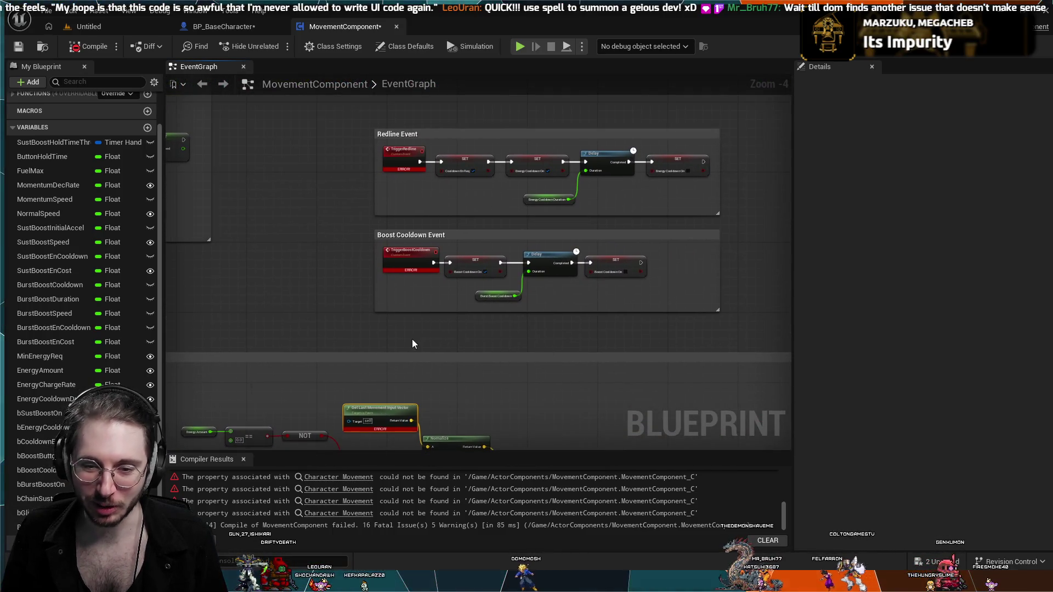
{"action": "scroll", "coordinate": [437, 334], "scroll_direction": "up", "scroll_amount": 1}
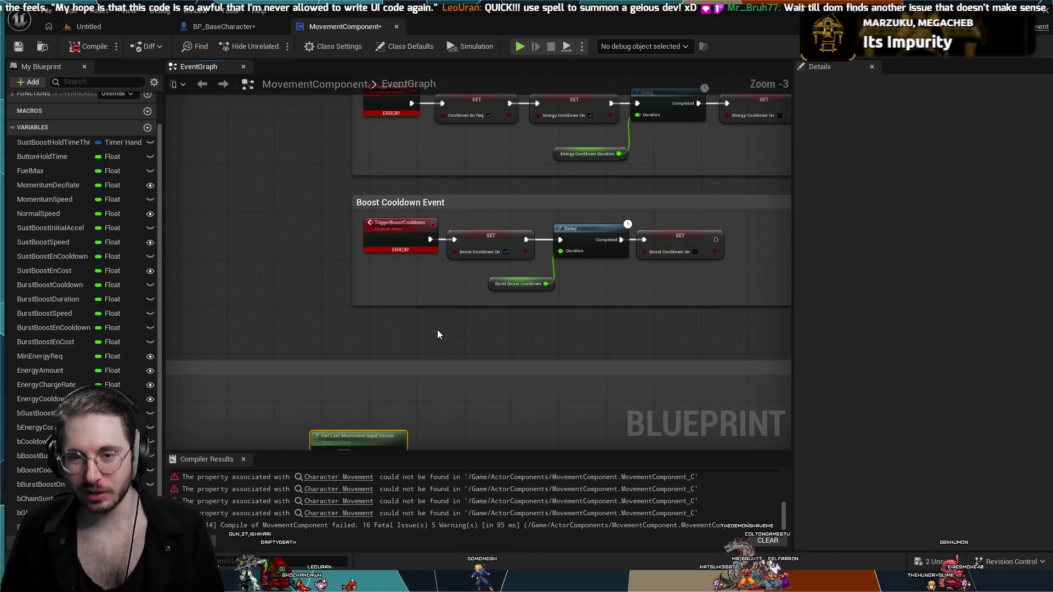
{"action": "scroll", "coordinate": [435, 330], "scroll_direction": "up", "scroll_amount": 1}
{"action": "left_click_drag", "start_coordinate": [424, 206], "coordinate": [450, 227]}
{"action": "left_click", "coordinate": [417, 235]}
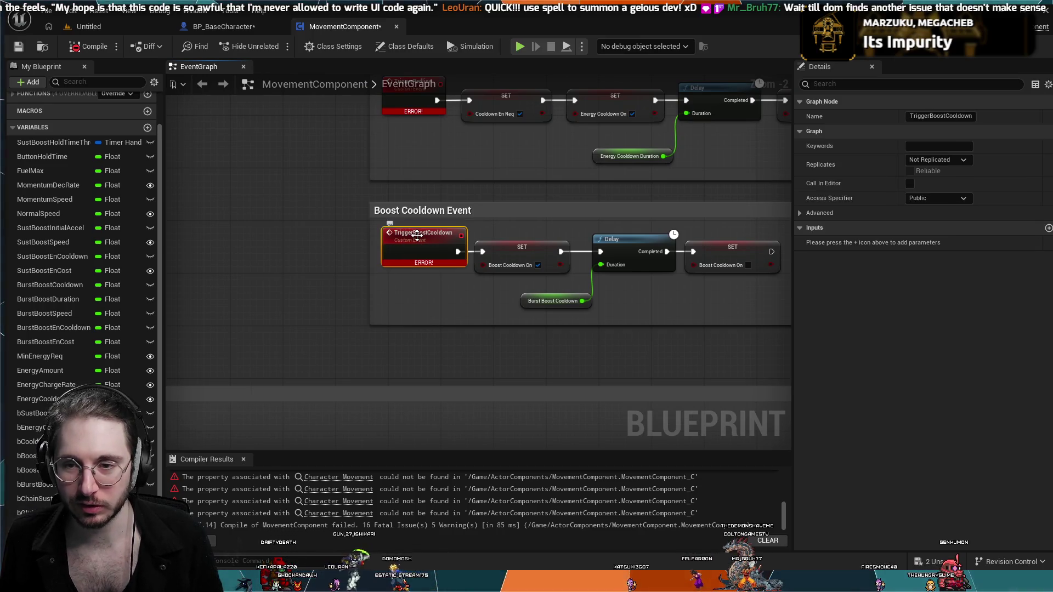
{"action": "scroll", "coordinate": [430, 228], "scroll_direction": "down", "scroll_amount": 3}
{"action": "scroll", "coordinate": [445, 233], "scroll_direction": "up", "scroll_amount": 2}
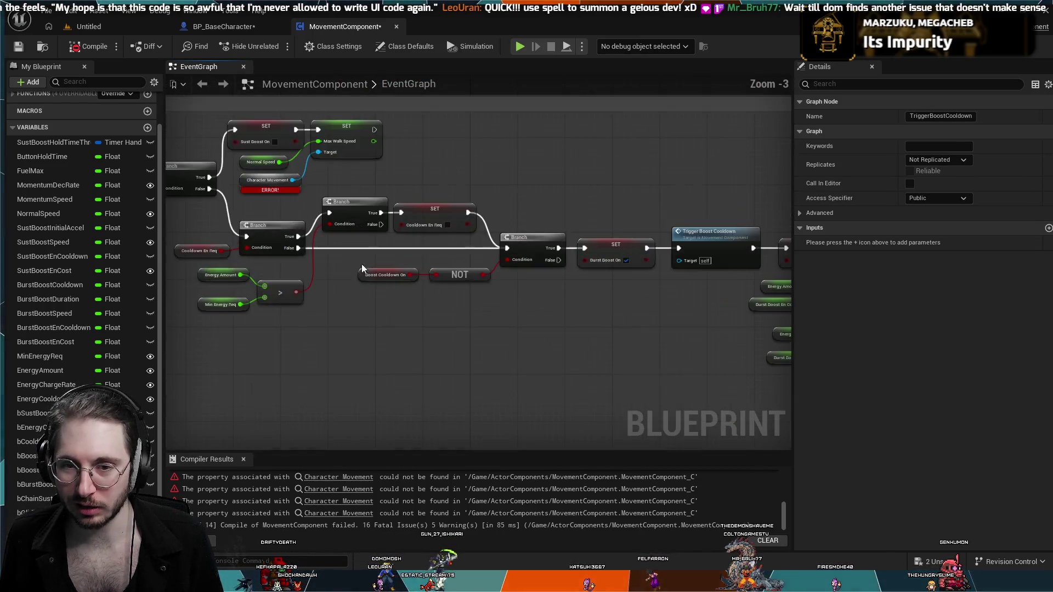
{"action": "mouse_move", "coordinate": [446, 233]}
{"action": "left_mouse_down"}
{"action": "mouse_move", "coordinate": [512, 296]}
{"action": "mouse_move", "coordinate": [517, 343]}
{"action": "mouse_move", "coordinate": [548, 417]}
{"action": "mouse_move", "coordinate": [693, 259]}
{"action": "mouse_move", "coordinate": [499, 321]}
{"action": "mouse_move", "coordinate": [534, 311]}
{"action": "left_mouse_up"}
{"action": "mouse_move", "coordinate": [593, 256]}
{"action": "left_mouse_down"}
{"action": "mouse_move", "coordinate": [679, 269]}
{"action": "mouse_move", "coordinate": [629, 332]}
{"action": "left_mouse_up"}
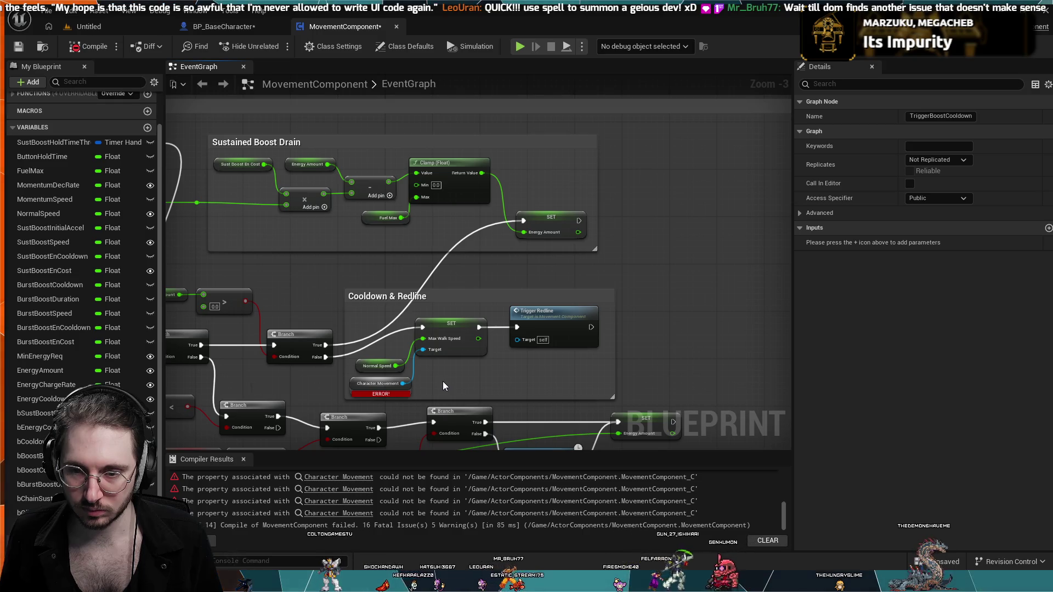
- Widen the lower comment box and marquee-select the Redline and Boost Cooldown event groups
{"action": "scroll", "coordinate": [442, 386], "scroll_direction": "down", "scroll_amount": 1}
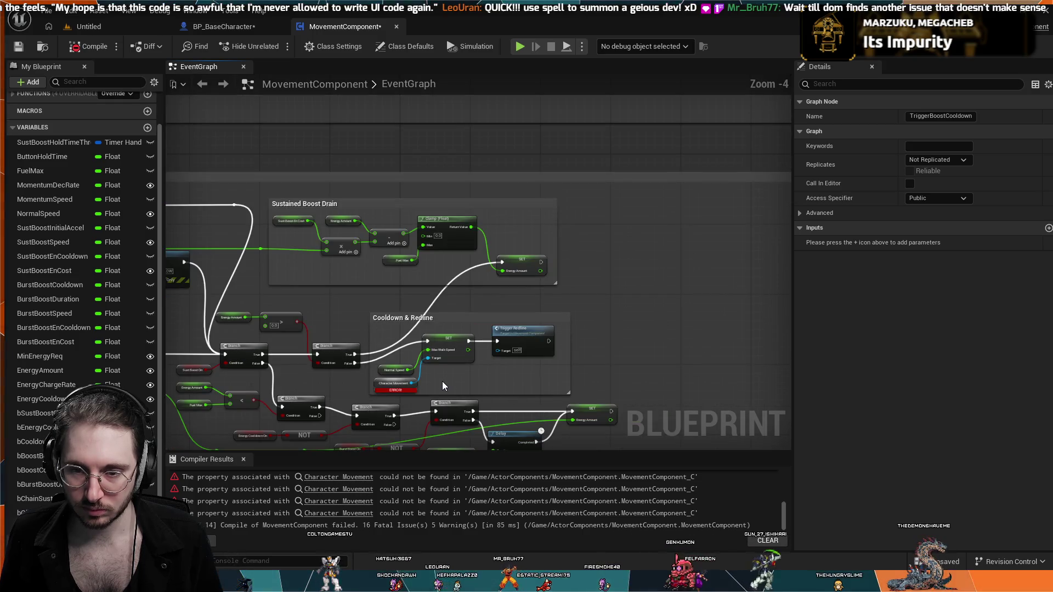
{"action": "mouse_move", "coordinate": [683, 350]}
{"action": "left_mouse_down"}
{"action": "mouse_move", "coordinate": [646, 242]}
{"action": "mouse_move", "coordinate": [649, 217]}
{"action": "left_mouse_up"}
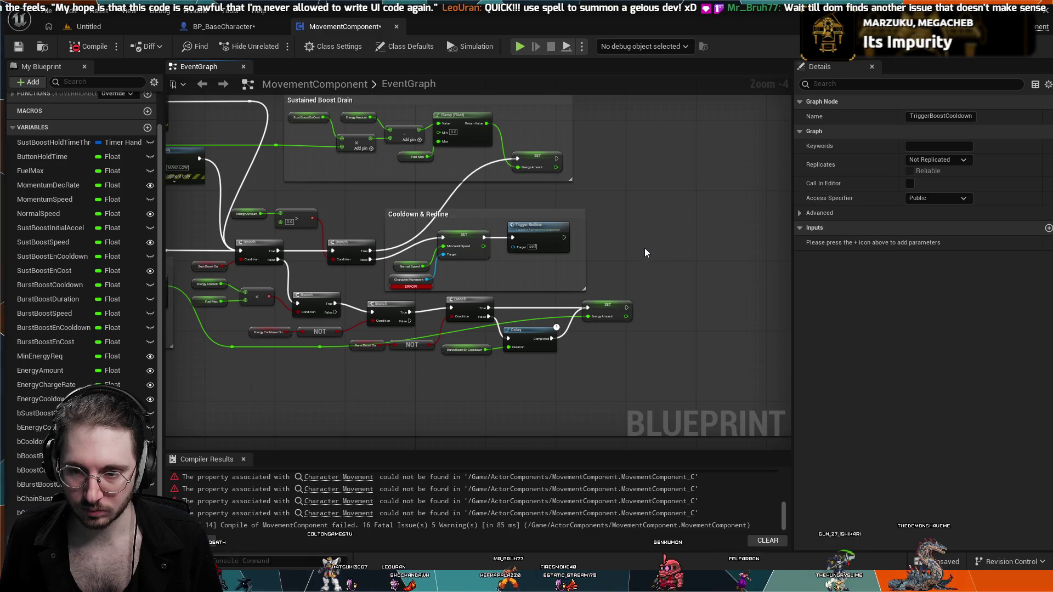
{"action": "scroll", "coordinate": [645, 252], "scroll_direction": "down", "scroll_amount": 2}
{"action": "mouse_move", "coordinate": [302, 450]}
{"action": "left_mouse_down"}
{"action": "mouse_move", "coordinate": [559, 375]}
{"action": "mouse_move", "coordinate": [568, 240]}
{"action": "left_mouse_up"}
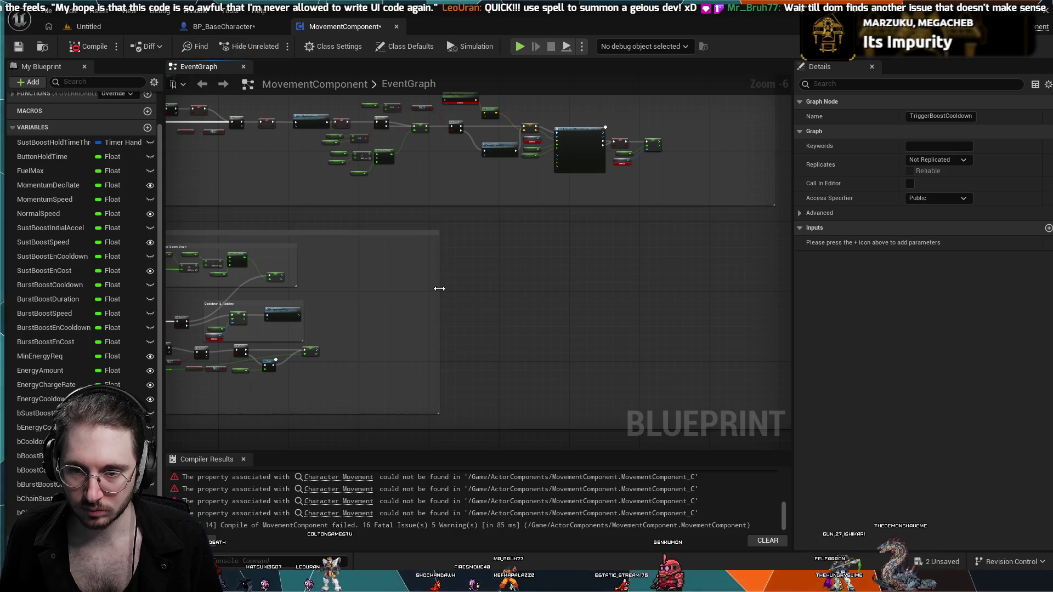
{"action": "left_click_drag", "start_coordinate": [440, 289], "coordinate": [567, 277]}
{"action": "mouse_move", "coordinate": [722, 274]}
{"action": "left_mouse_down"}
{"action": "mouse_move", "coordinate": [411, 428]}
{"action": "mouse_move", "coordinate": [622, 352]}
{"action": "left_mouse_up"}
{"action": "mouse_move", "coordinate": [565, 179]}
{"action": "left_mouse_down"}
{"action": "mouse_move", "coordinate": [396, 214]}
{"action": "mouse_move", "coordinate": [382, 264]}
{"action": "left_mouse_up"}
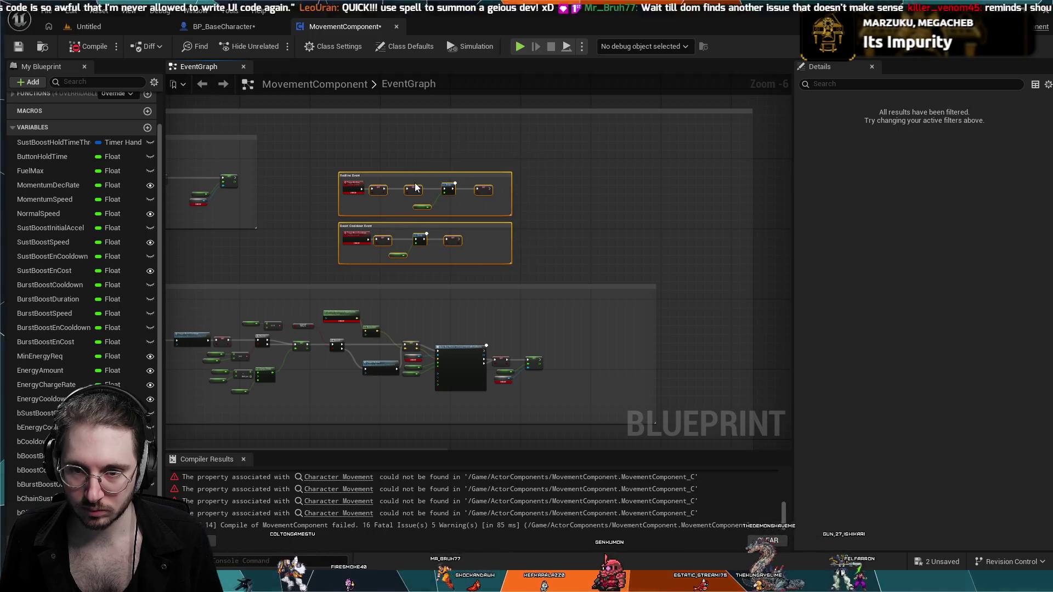
- Drop the Redline Event and Boost Cooldown Event groups into the lower comment area
{"action": "mouse_move", "coordinate": [413, 173]}
{"action": "left_mouse_down"}
{"action": "mouse_move", "coordinate": [426, 425]}
{"action": "mouse_move", "coordinate": [402, 453]}
{"action": "mouse_move", "coordinate": [304, 328]}
{"action": "mouse_move", "coordinate": [276, 328]}
{"action": "mouse_move", "coordinate": [335, 329]}
{"action": "left_mouse_up"}
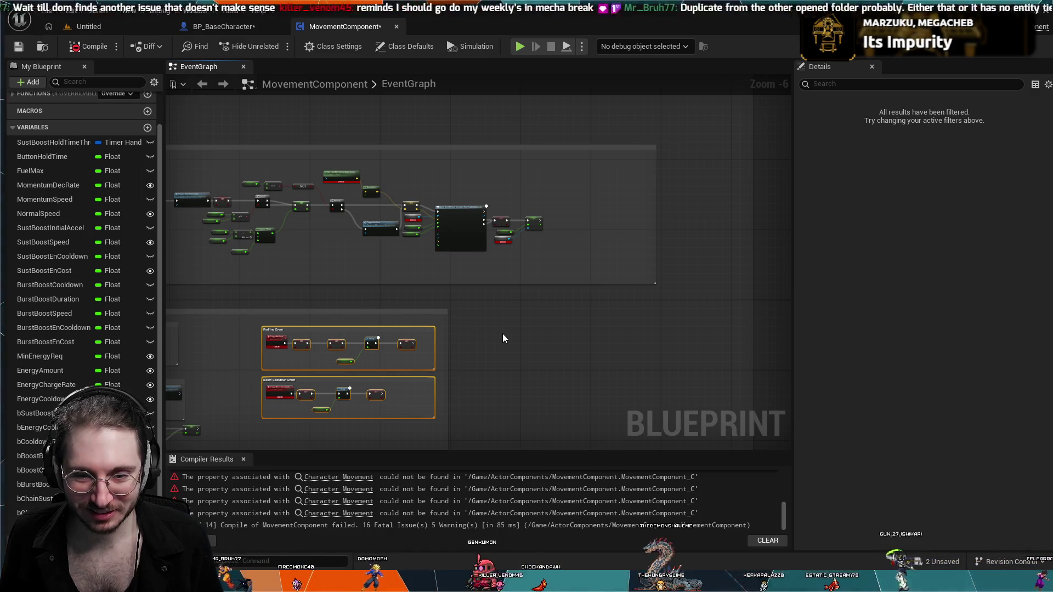
{"action": "left_click", "coordinate": [500, 336]}
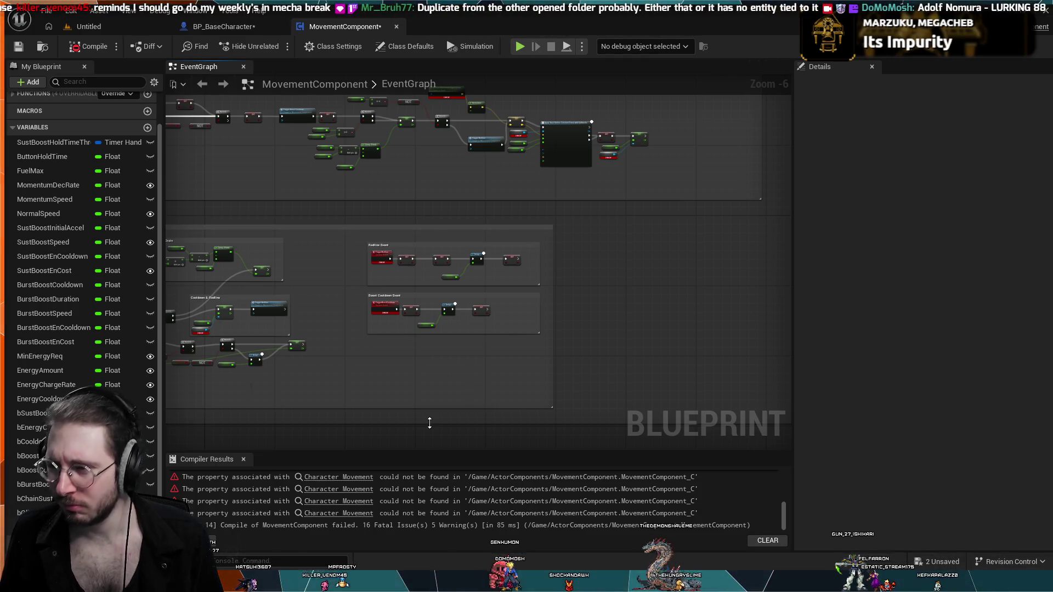
{"action": "scroll", "coordinate": [386, 375], "scroll_direction": "up", "scroll_amount": 2}
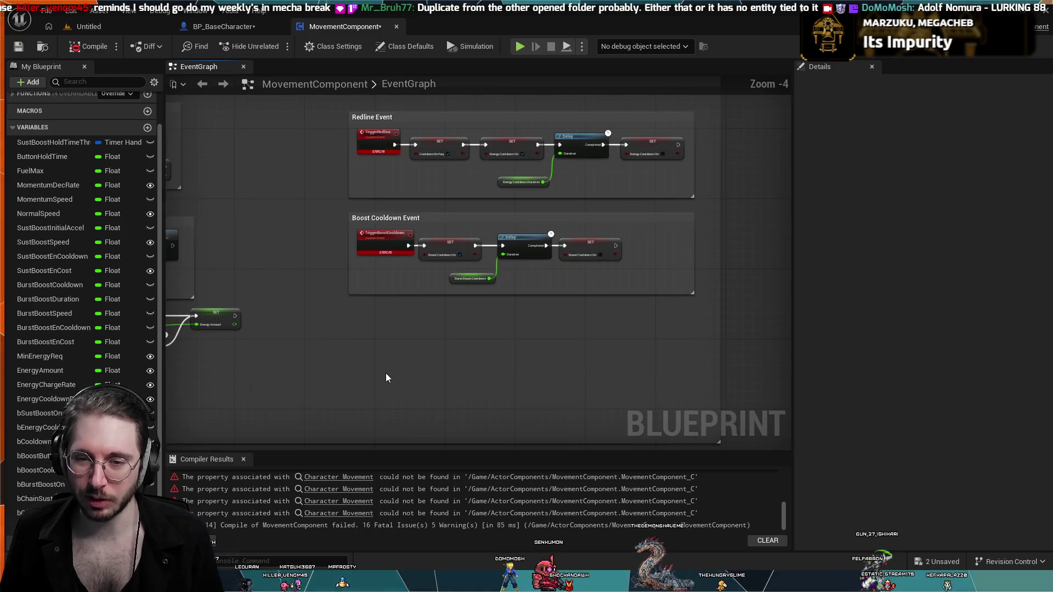
{"action": "left_click_drag", "start_coordinate": [386, 373], "coordinate": [446, 396]}
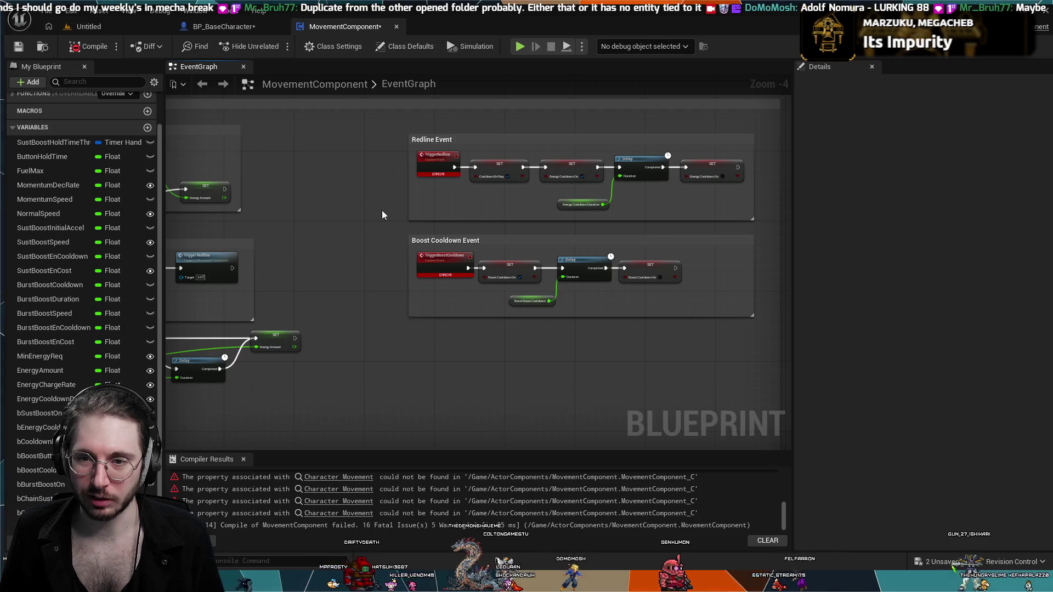
- Inspect the erroring Character Movement node, then select the broken TriggerBoostCooldown event
{"action": "mouse_move", "coordinate": [370, 261]}
{"action": "left_mouse_down"}
{"action": "mouse_move", "coordinate": [510, 286]}
{"action": "mouse_move", "coordinate": [628, 285]}
{"action": "left_mouse_up"}
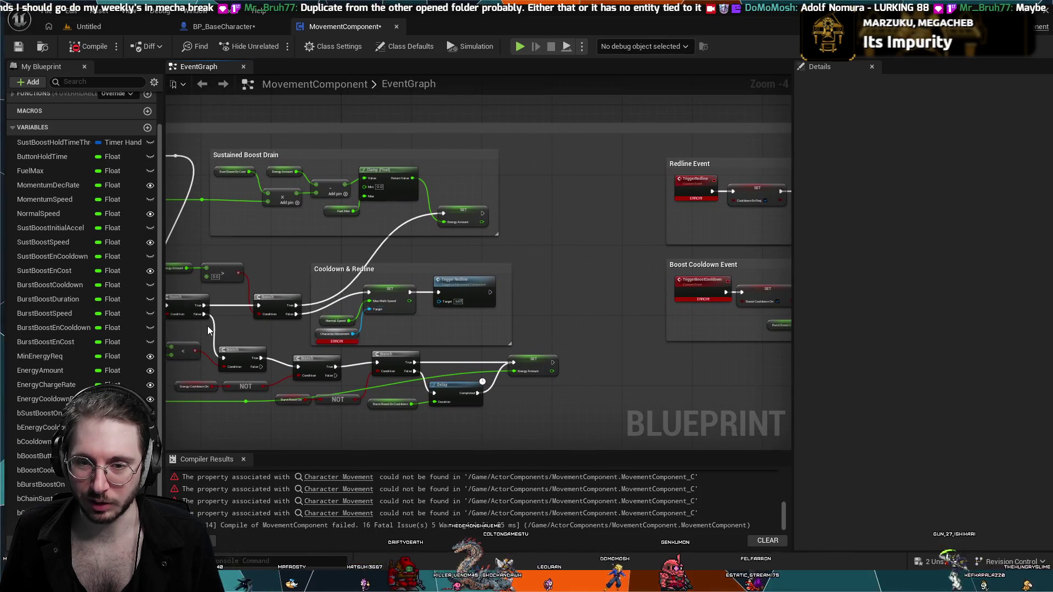
{"action": "left_click_drag", "start_coordinate": [285, 268], "coordinate": [457, 247]}
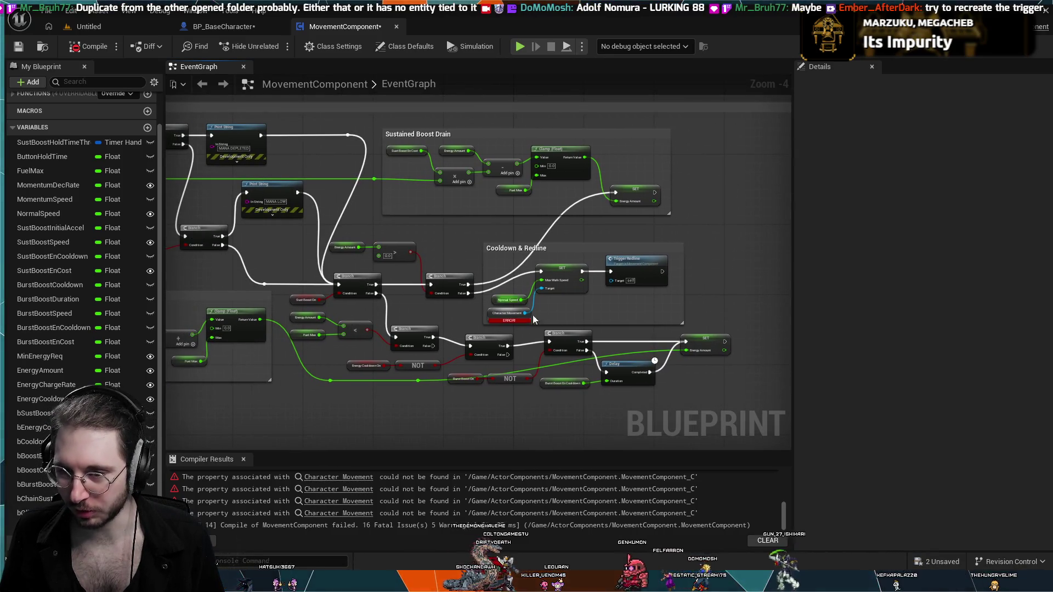
{"action": "scroll", "coordinate": [576, 311], "scroll_direction": "up", "scroll_amount": 4}
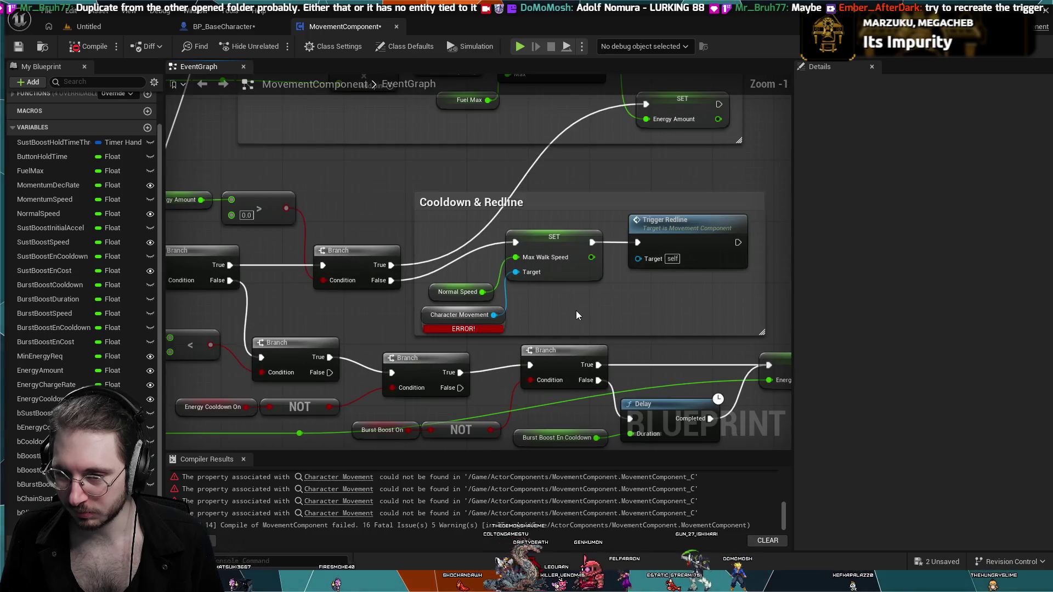
{"action": "left_click", "coordinate": [458, 327]}
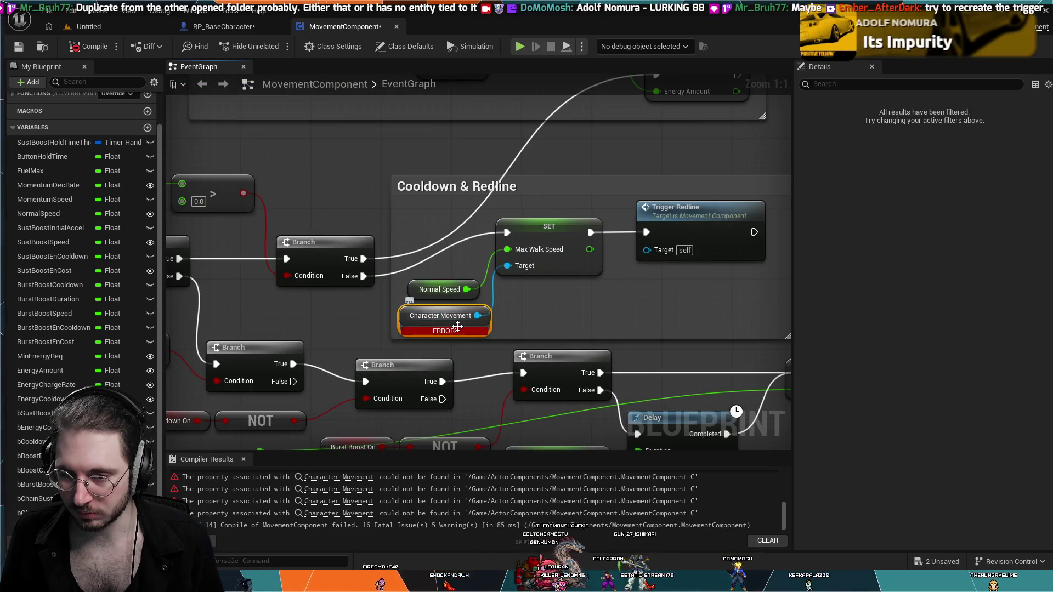
{"action": "left_click", "coordinate": [533, 318]}
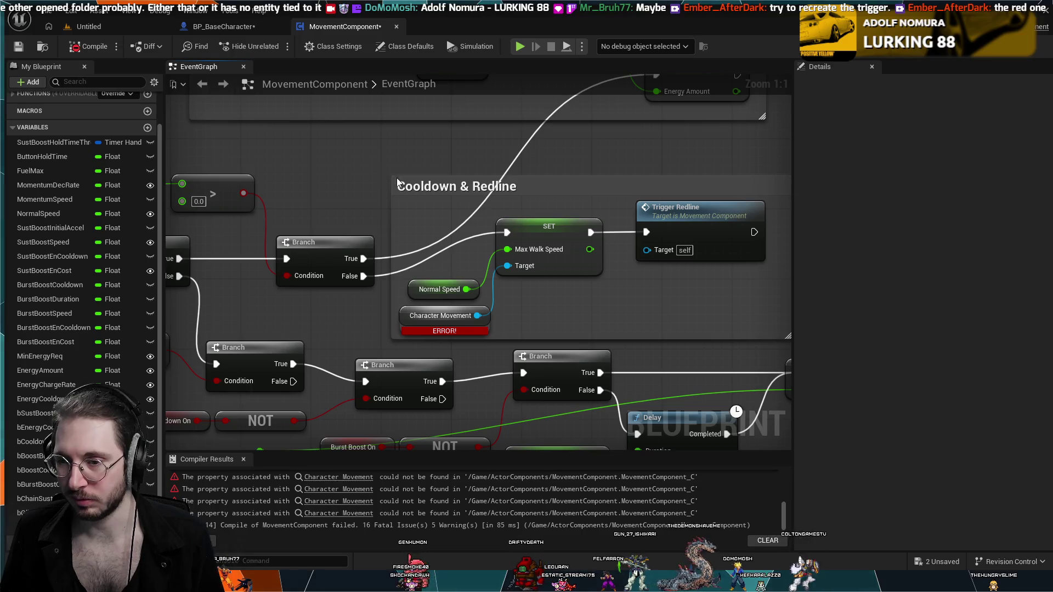
{"action": "scroll", "coordinate": [450, 203], "scroll_direction": "down", "scroll_amount": 8}
{"action": "scroll", "coordinate": [460, 253], "scroll_direction": "up", "scroll_amount": 5}
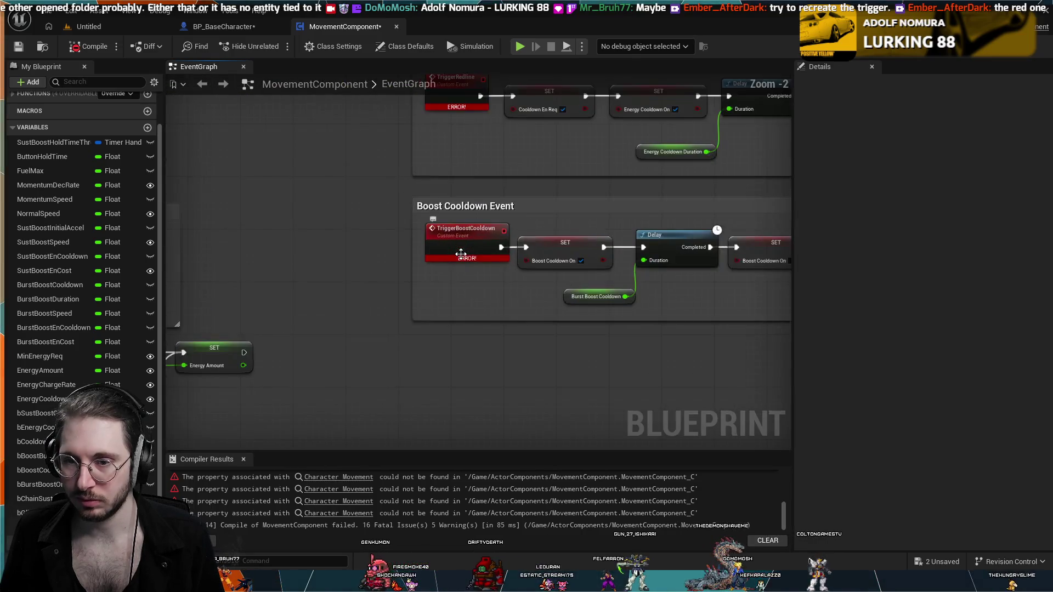
{"action": "scroll", "coordinate": [461, 254], "scroll_direction": "up", "scroll_amount": 2}
{"action": "left_click", "coordinate": [475, 229]}
- Delete TriggerBoostCooldown and wire a new 'Redline' custom event into the Redline group's first SET node
{"action": "key", "text": "Delete"}
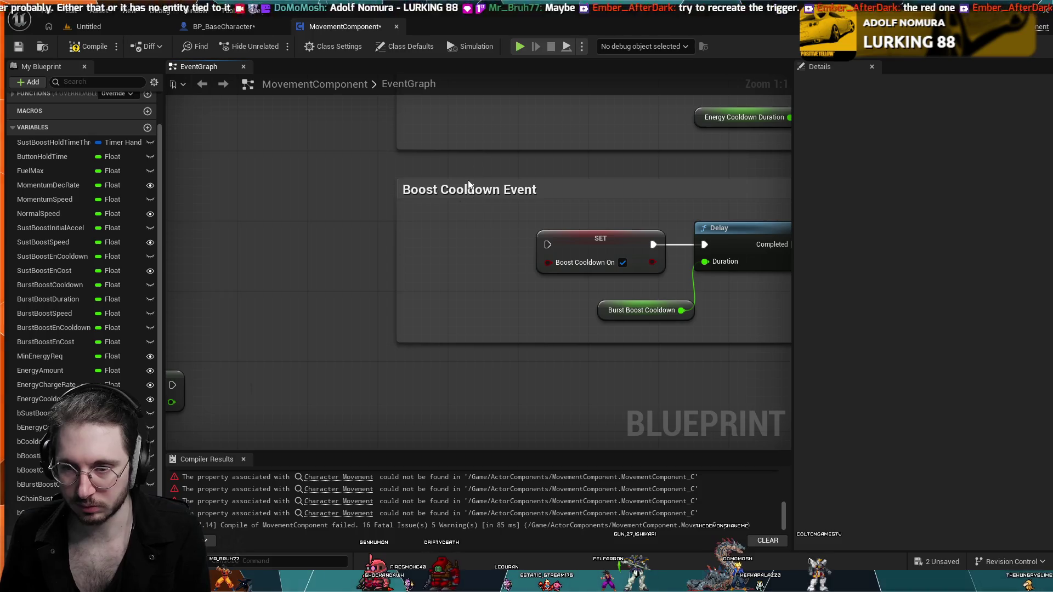
{"action": "left_click_drag", "start_coordinate": [468, 180], "coordinate": [416, 299]}
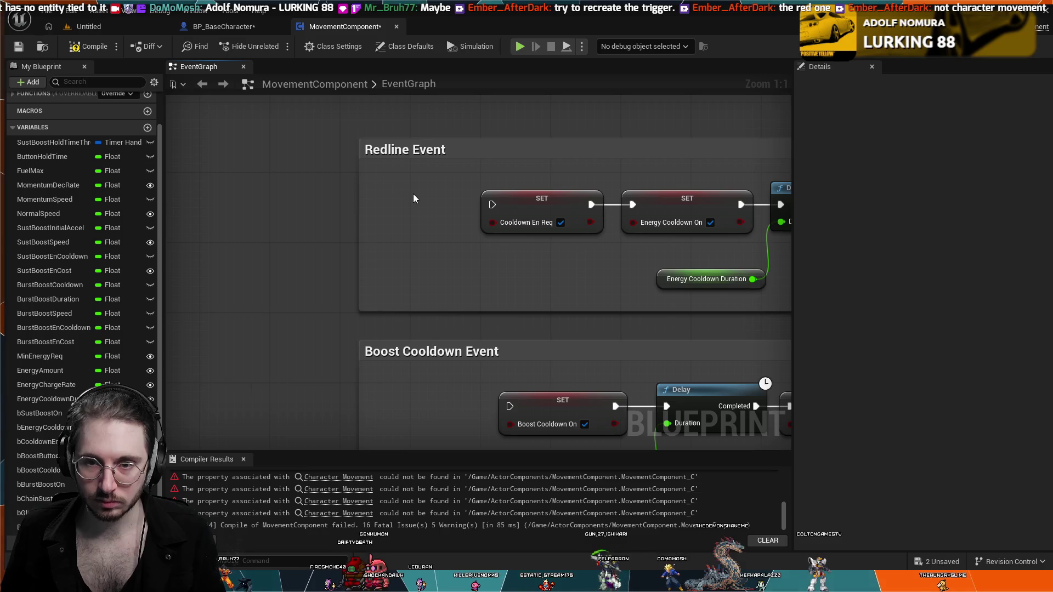
{"action": "left_click", "coordinate": [382, 180]}
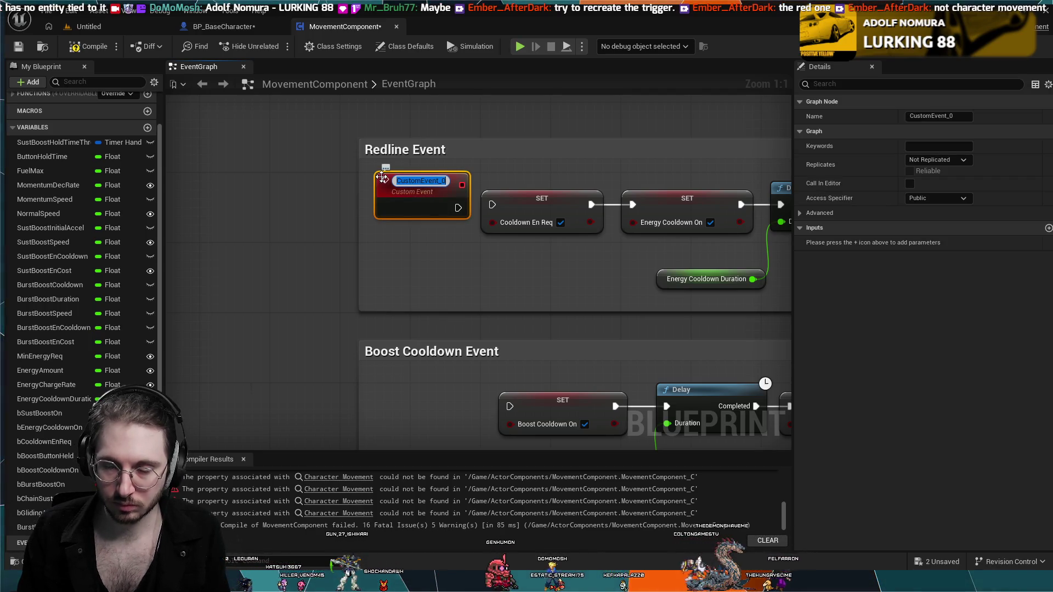
{"action": "type", "text": "Redline"}
{"action": "key", "text": "Return"}
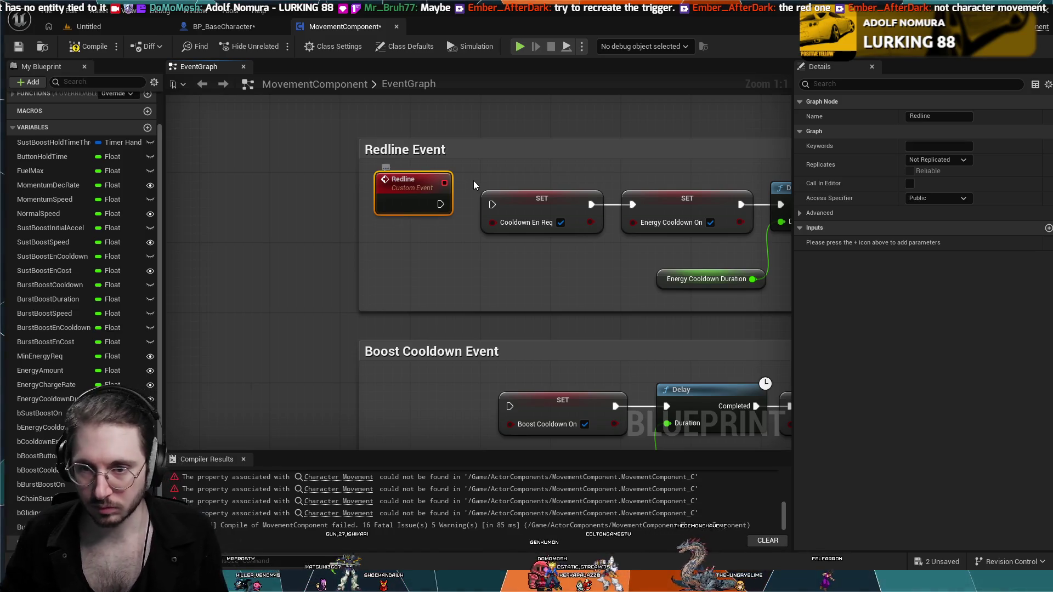
{"action": "left_click_drag", "start_coordinate": [490, 206], "coordinate": [491, 205]}
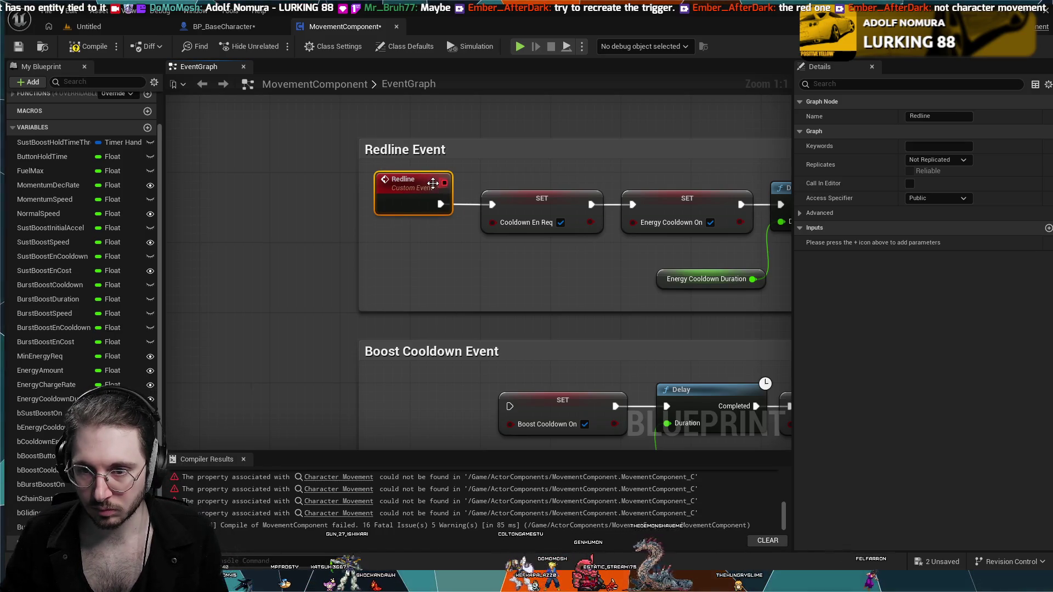
{"action": "scroll", "coordinate": [417, 190], "scroll_direction": "down", "scroll_amount": 4}
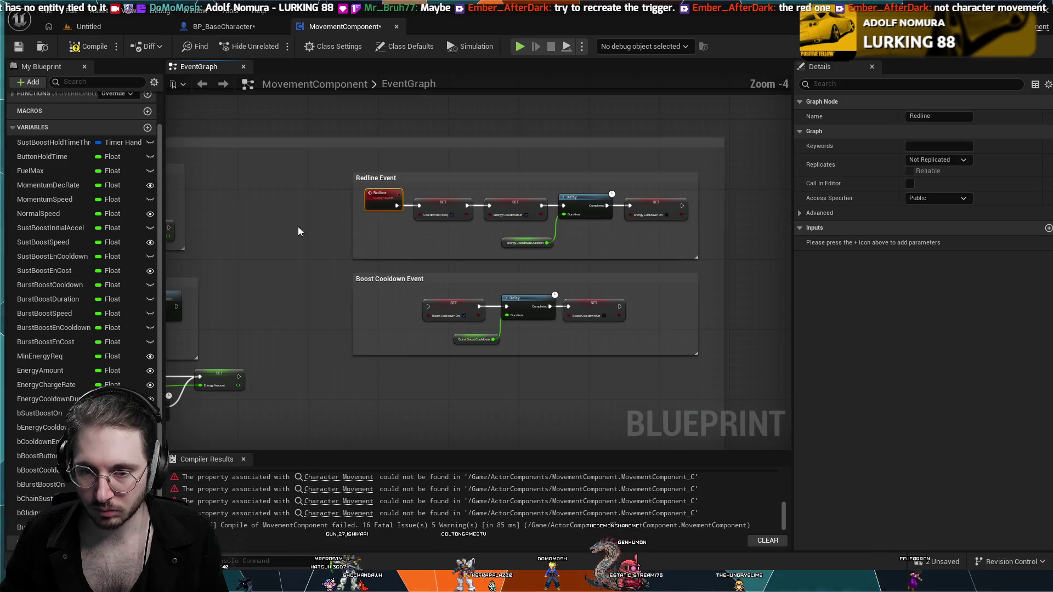
- Move the TriggerBoostCooldown node up beside the Basic Movement nodes, then switch to BP_BaseCharacter
{"action": "left_click_drag", "start_coordinate": [298, 228], "coordinate": [662, 177]}
{"action": "scroll", "coordinate": [621, 321], "scroll_direction": "up", "scroll_amount": 3}
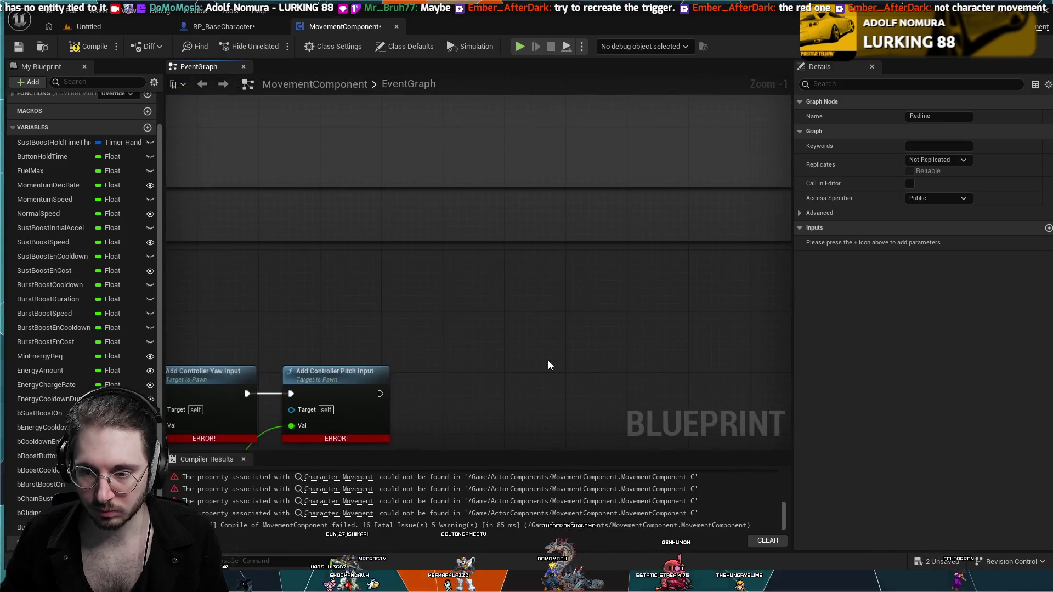
{"action": "left_click_drag", "start_coordinate": [548, 361], "coordinate": [580, 262]}
{"action": "scroll", "coordinate": [580, 265], "scroll_direction": "down", "scroll_amount": 1}
{"action": "left_click_drag", "start_coordinate": [509, 287], "coordinate": [579, 246]}
{"action": "scroll", "coordinate": [579, 247], "scroll_direction": "down", "scroll_amount": 2}
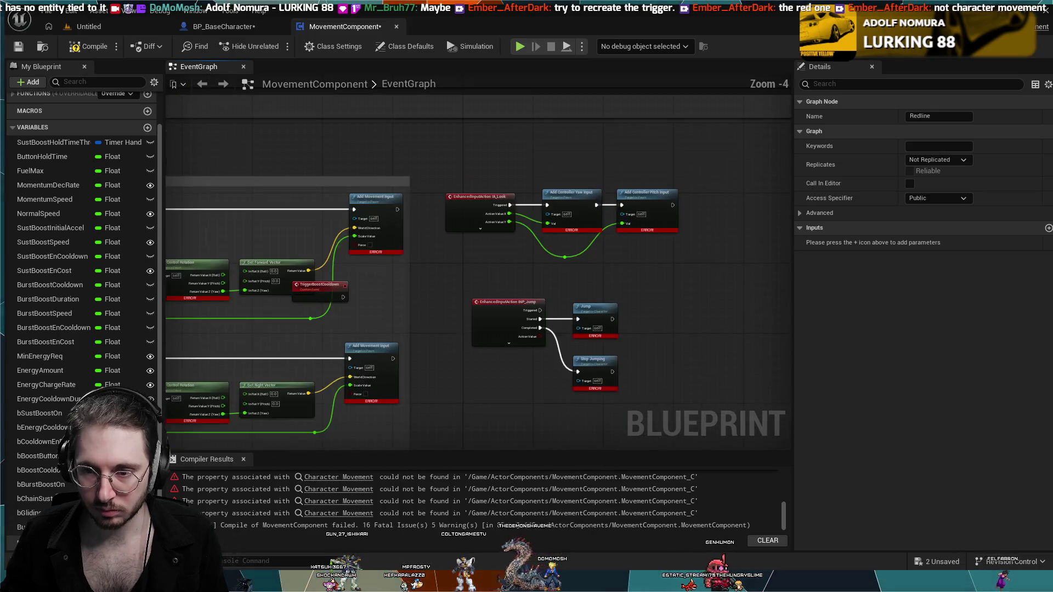
{"action": "mouse_move", "coordinate": [574, 323]}
{"action": "left_mouse_down"}
{"action": "mouse_move", "coordinate": [706, 229]}
{"action": "mouse_move", "coordinate": [754, 212]}
{"action": "mouse_move", "coordinate": [581, 352]}
{"action": "mouse_move", "coordinate": [428, 321]}
{"action": "mouse_move", "coordinate": [615, 151]}
{"action": "left_mouse_up"}
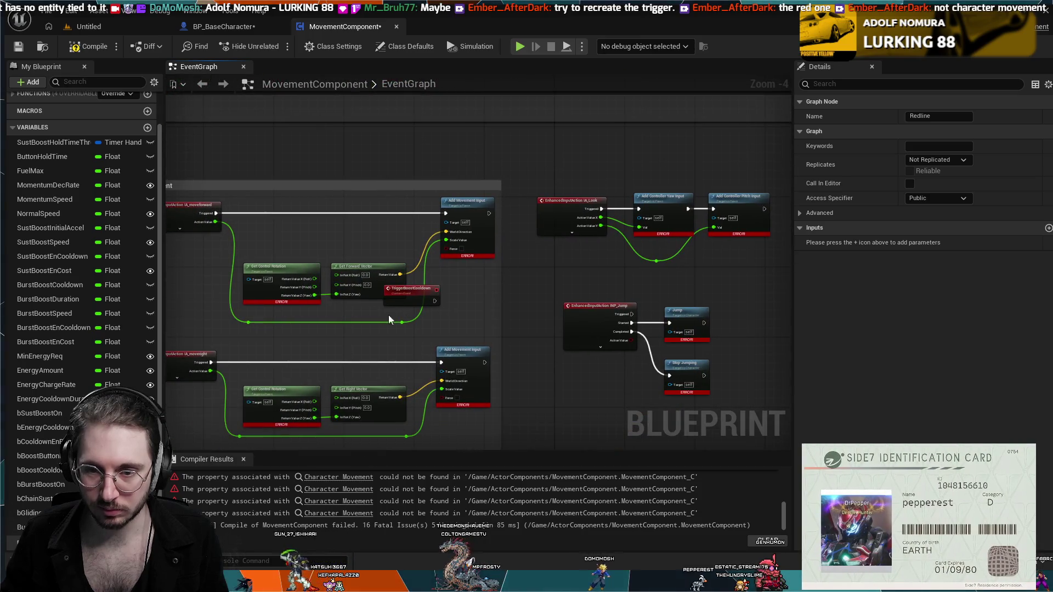
{"action": "left_click_drag", "start_coordinate": [399, 291], "coordinate": [462, 277]}
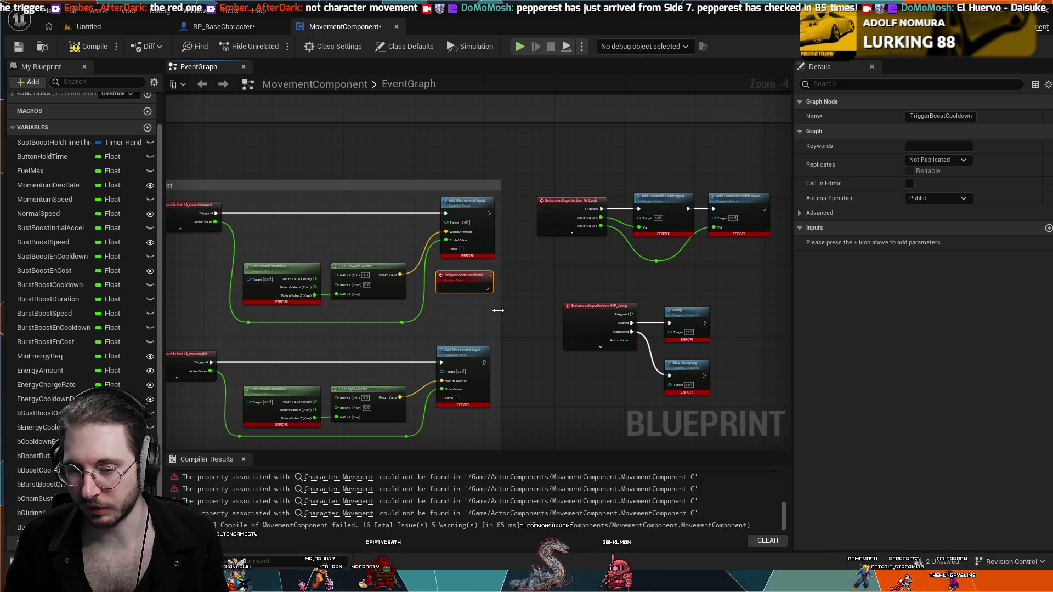
{"action": "left_click", "coordinate": [193, 26]}
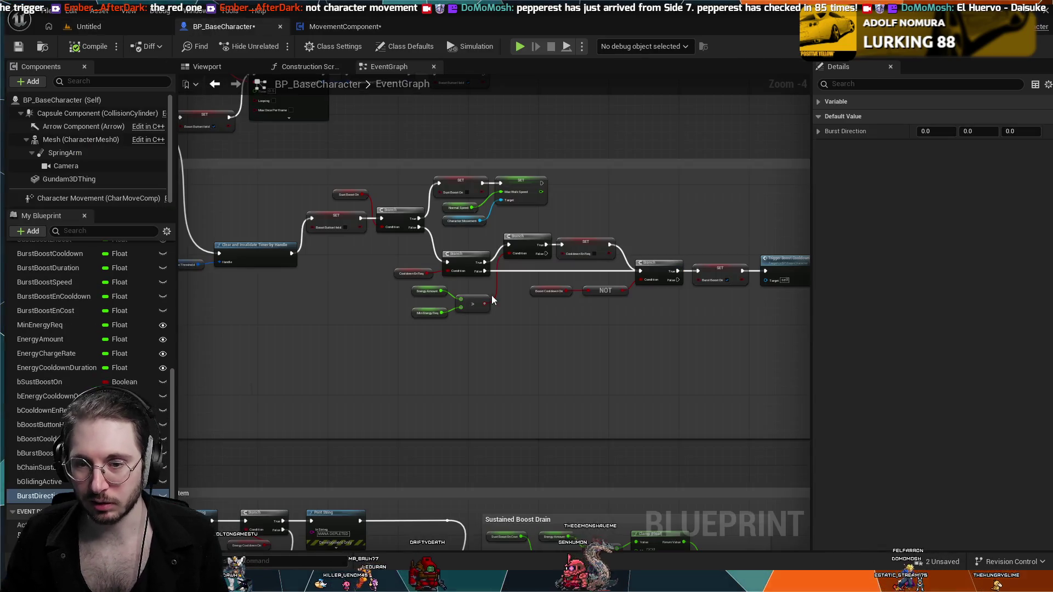
- Survey BP_BaseCharacter's Burst Boost and Fuel/Energy nodes
{"action": "scroll", "coordinate": [594, 380], "scroll_direction": "up", "scroll_amount": 3}
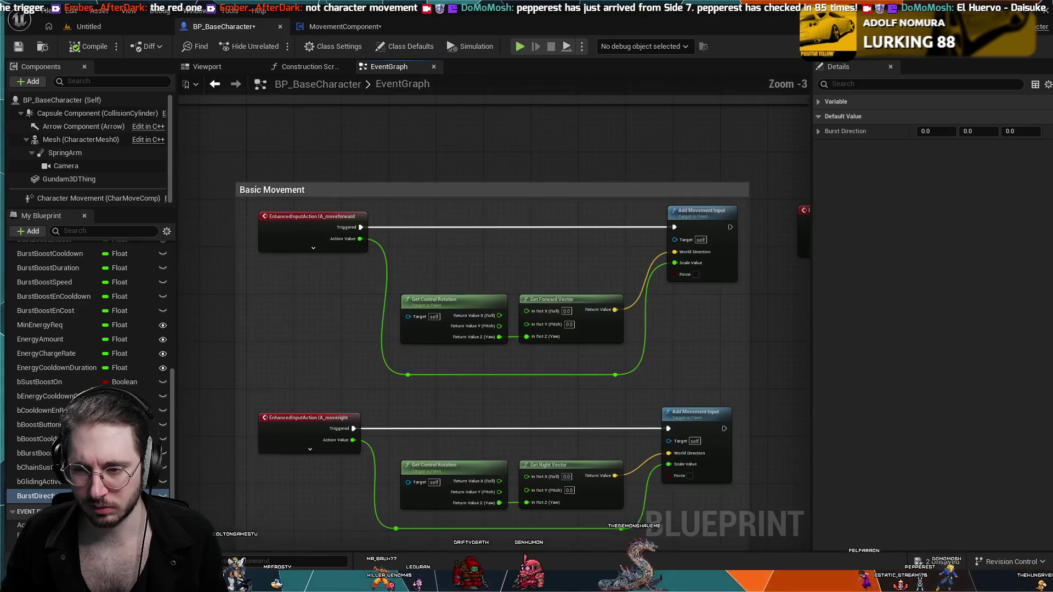
{"action": "scroll", "coordinate": [484, 328], "scroll_direction": "down", "scroll_amount": 1}
{"action": "scroll", "coordinate": [551, 334], "scroll_direction": "down", "scroll_amount": 1}
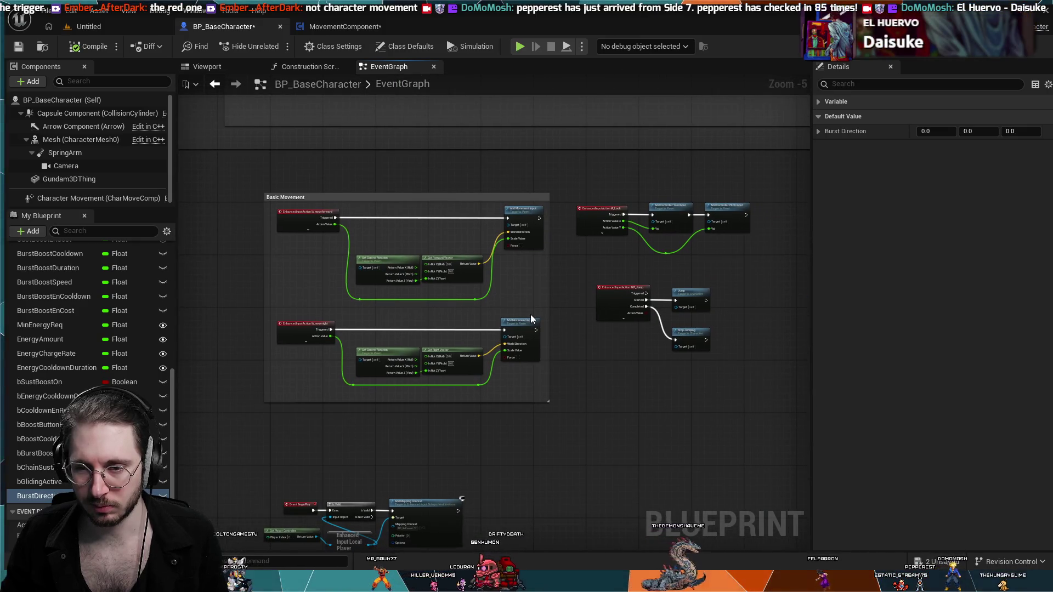
{"action": "mouse_move", "coordinate": [530, 314]}
{"action": "left_mouse_down"}
{"action": "mouse_move", "coordinate": [518, 278]}
{"action": "mouse_move", "coordinate": [554, 590]}
{"action": "left_mouse_up"}
{"action": "left_click_drag", "start_coordinate": [555, 329], "coordinate": [555, 423]}
{"action": "scroll", "coordinate": [550, 238], "scroll_direction": "down", "scroll_amount": 1}
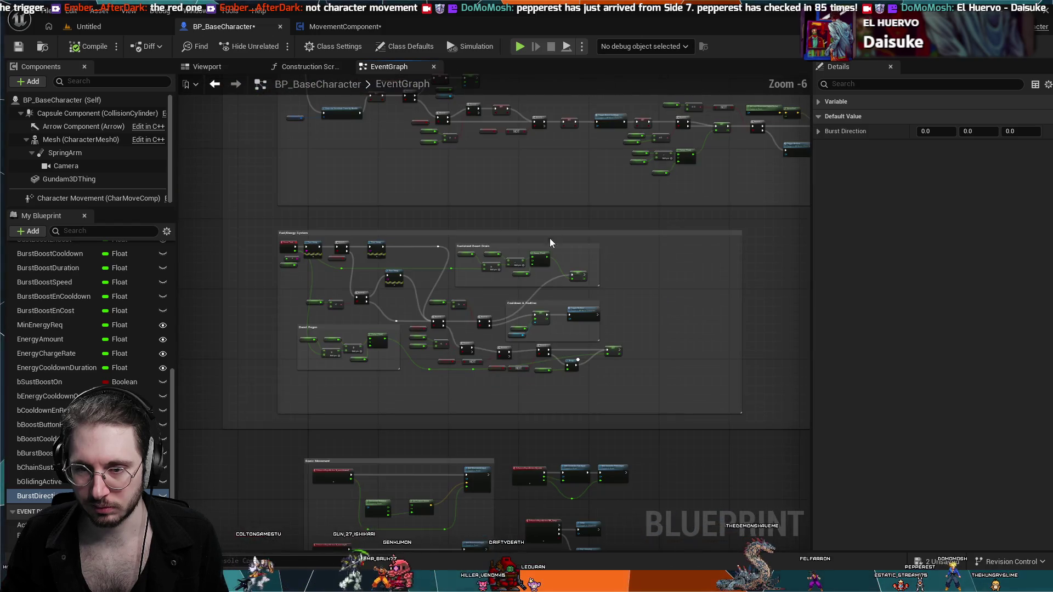
{"action": "mouse_move", "coordinate": [549, 238]}
{"action": "left_mouse_down"}
{"action": "mouse_move", "coordinate": [509, 390]}
{"action": "mouse_move", "coordinate": [494, 365]}
{"action": "mouse_move", "coordinate": [294, 365]}
{"action": "mouse_move", "coordinate": [520, 398]}
{"action": "mouse_move", "coordinate": [505, 406]}
{"action": "mouse_move", "coordinate": [705, 277]}
{"action": "mouse_move", "coordinate": [690, 295]}
{"action": "mouse_move", "coordinate": [581, 301]}
{"action": "mouse_move", "coordinate": [556, 287]}
{"action": "mouse_move", "coordinate": [462, 356]}
{"action": "left_mouse_up"}
- Back in MovementComponent, marquee-select a block of nodes along with their comment
{"action": "left_click", "coordinate": [360, 26]}
{"action": "scroll", "coordinate": [556, 287], "scroll_direction": "down", "scroll_amount": 4}
{"action": "mouse_move", "coordinate": [653, 360]}
{"action": "left_mouse_down"}
{"action": "mouse_move", "coordinate": [370, 276]}
{"action": "mouse_move", "coordinate": [267, 183]}
{"action": "left_mouse_up"}
{"action": "scroll", "coordinate": [466, 261], "scroll_direction": "up", "scroll_amount": 3}
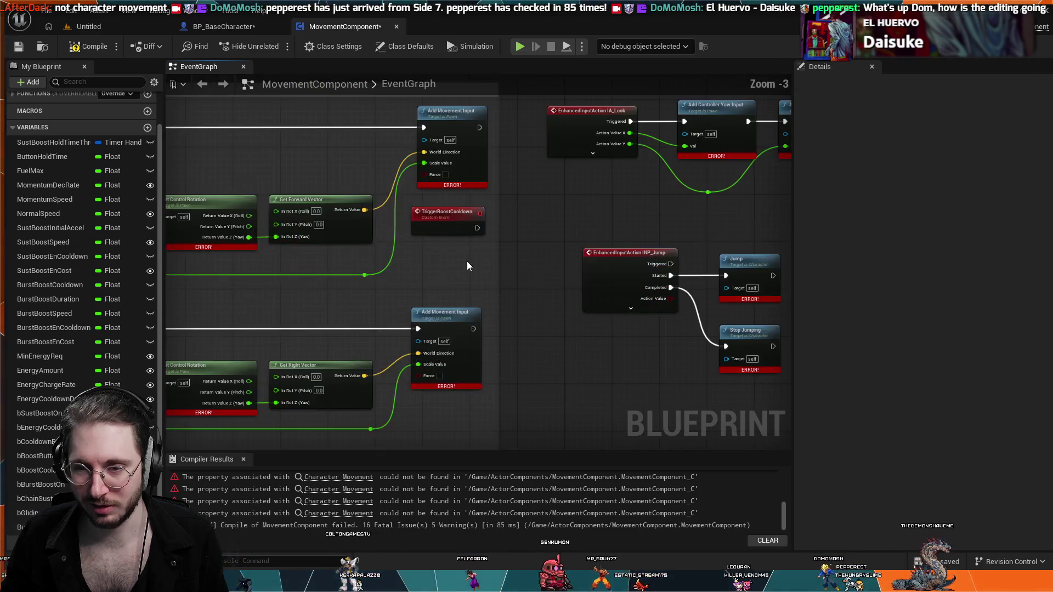
- Select the TriggerBoostCooldown event node in MovementComponent's graph
{"action": "scroll", "coordinate": [468, 266], "scroll_direction": "up", "scroll_amount": 3}
{"action": "left_click", "coordinate": [438, 197]}
{"action": "scroll", "coordinate": [507, 171], "scroll_direction": "down", "scroll_amount": 4}
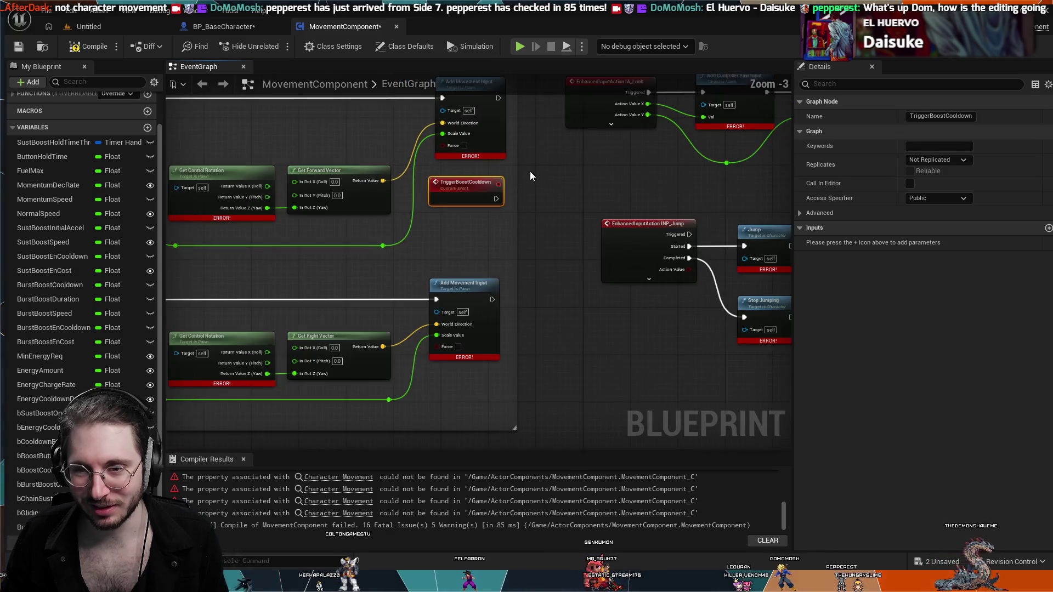
{"action": "scroll", "coordinate": [515, 317], "scroll_direction": "down", "scroll_amount": 3}
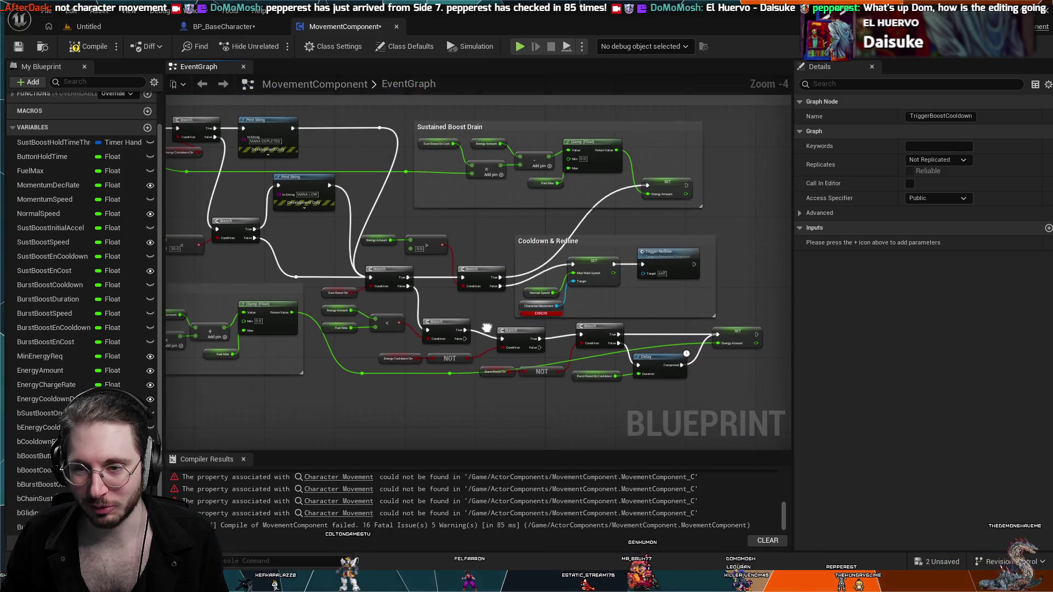
{"action": "scroll", "coordinate": [551, 254], "scroll_direction": "up", "scroll_amount": 1}
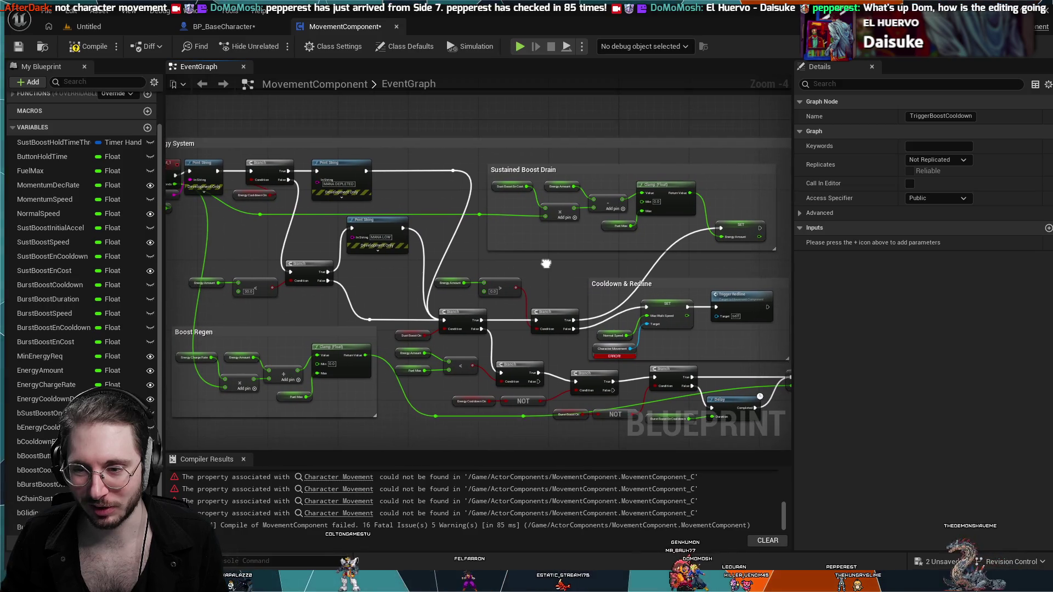
{"action": "scroll", "coordinate": [494, 241], "scroll_direction": "down", "scroll_amount": 1}
{"action": "scroll", "coordinate": [486, 225], "scroll_direction": "down", "scroll_amount": 2}
- Nudge the final Boost Cooldown On SET node right, then switch to the Untitled level
{"action": "mouse_move", "coordinate": [538, 181]}
{"action": "left_mouse_down"}
{"action": "mouse_move", "coordinate": [369, 228]}
{"action": "mouse_move", "coordinate": [374, 334]}
{"action": "left_mouse_up"}
{"action": "scroll", "coordinate": [375, 334], "scroll_direction": "up", "scroll_amount": 6}
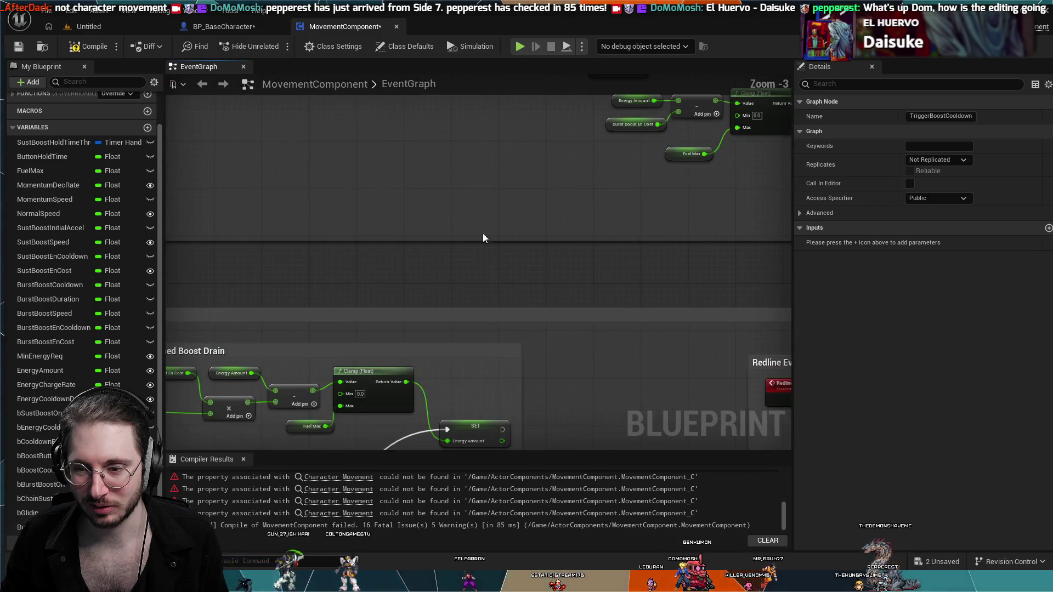
{"action": "scroll", "coordinate": [585, 263], "scroll_direction": "down", "scroll_amount": 1}
{"action": "mouse_move", "coordinate": [585, 263]}
{"action": "left_mouse_down"}
{"action": "mouse_move", "coordinate": [623, 261]}
{"action": "mouse_move", "coordinate": [526, 266]}
{"action": "left_mouse_up"}
{"action": "left_click_drag", "start_coordinate": [648, 333], "coordinate": [580, 335]}
{"action": "left_click_drag", "start_coordinate": [580, 272], "coordinate": [587, 272]}
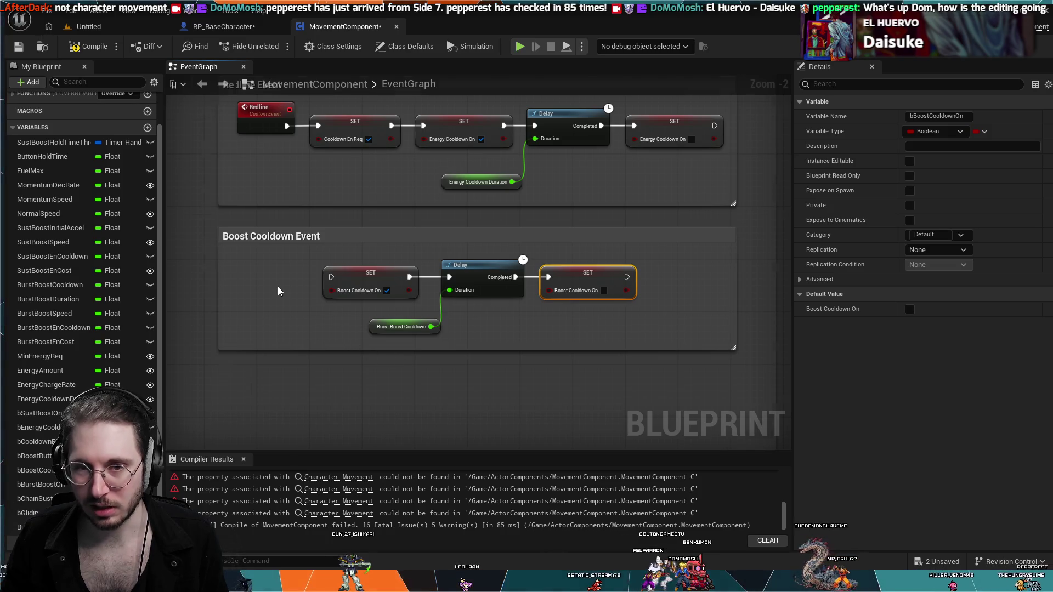
{"action": "scroll", "coordinate": [277, 287], "scroll_direction": "down", "scroll_amount": 2}
{"action": "left_click", "coordinate": [144, 26]}
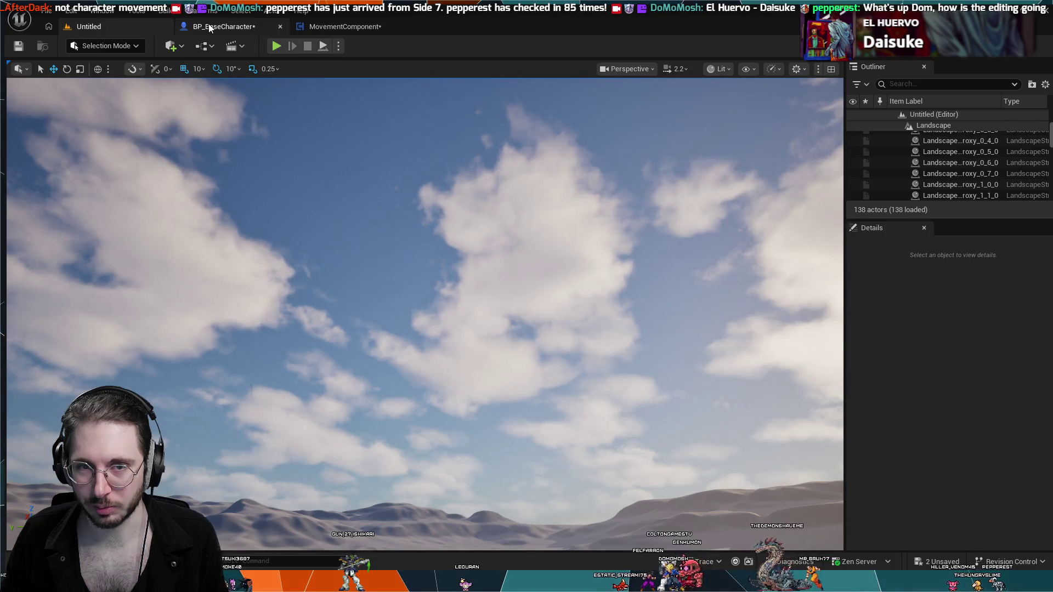
- Play-test the robot character in the Untitled level, stop, and return to MovementComponent's graph
{"action": "left_click", "coordinate": [220, 26]}
{"action": "left_click", "coordinate": [145, 26]}
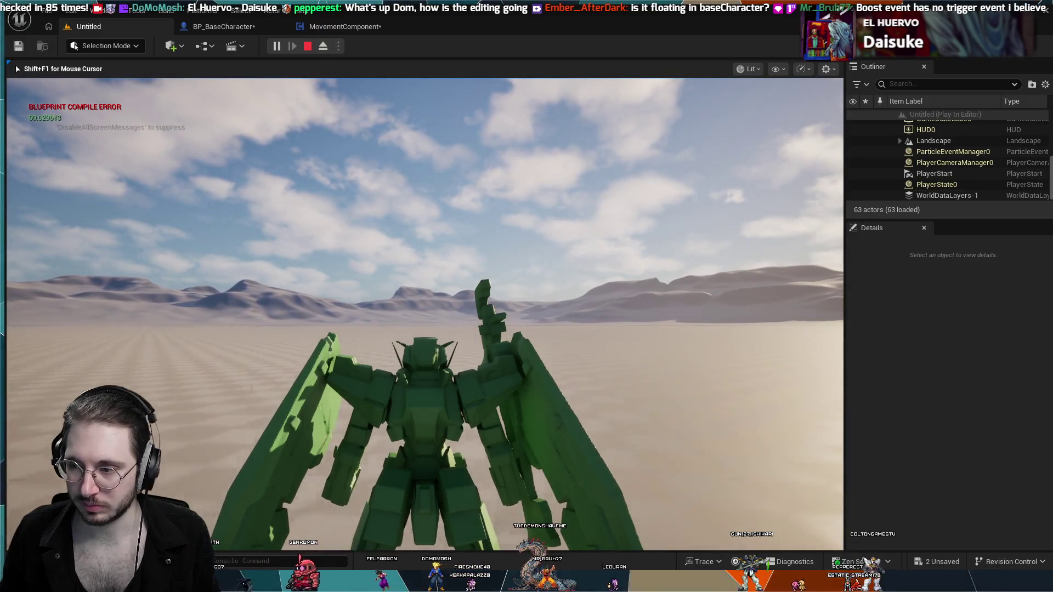
{"action": "key", "text": "Escape"}
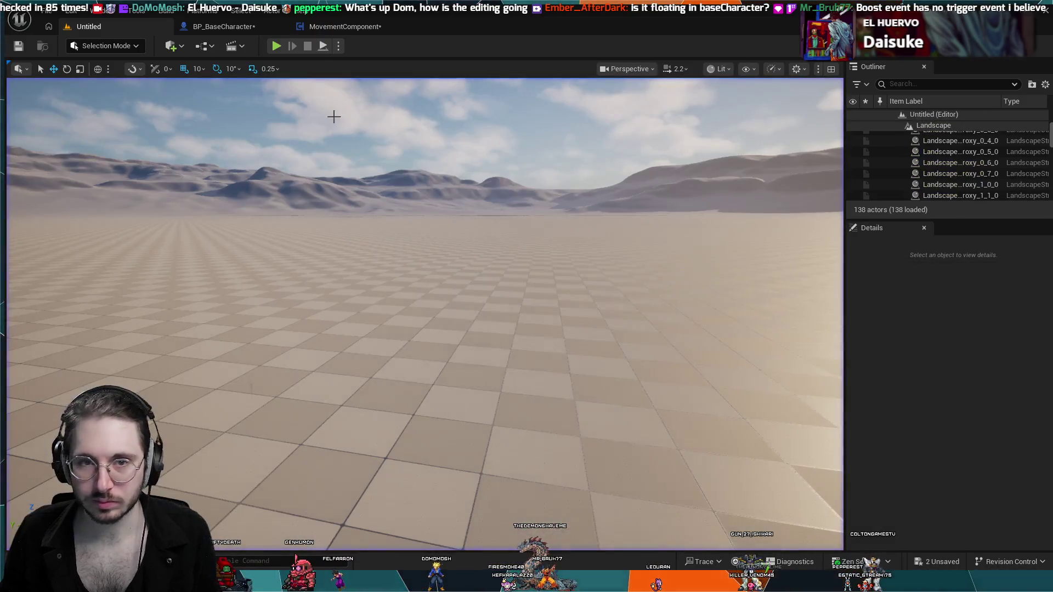
{"action": "left_click", "coordinate": [232, 26]}
{"action": "left_click", "coordinate": [317, 26]}
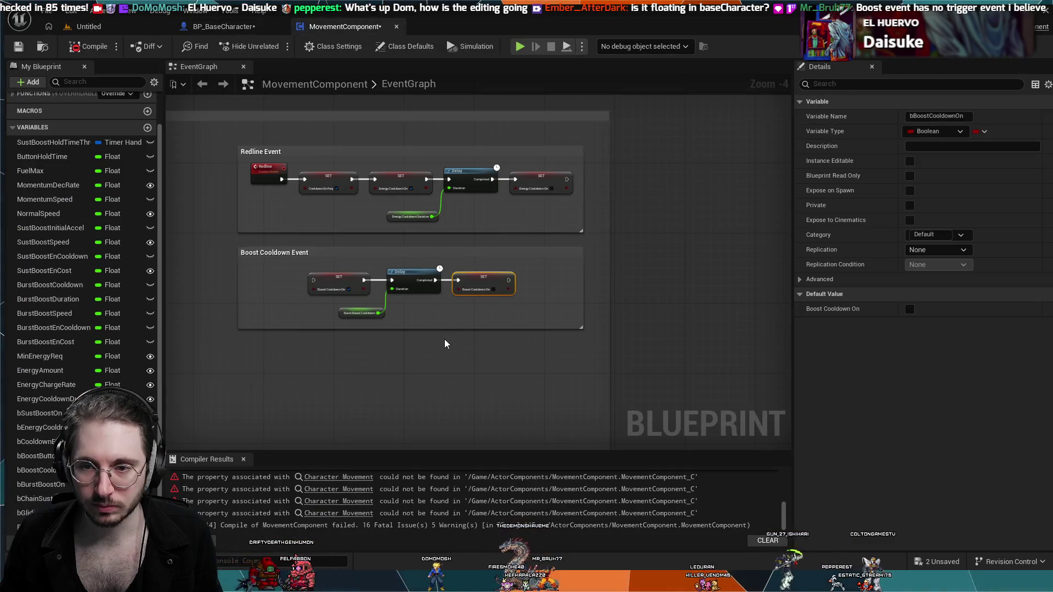
- Wire a new 'BoostCooldown' custom event into the first SET node and place it left
{"action": "scroll", "coordinate": [274, 266], "scroll_direction": "up", "scroll_amount": 4}
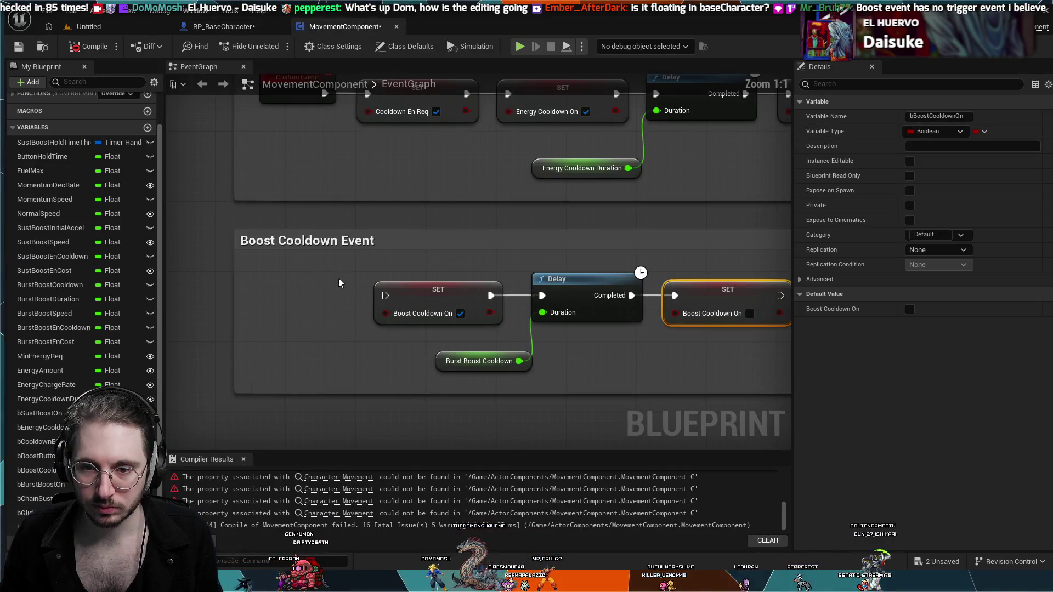
{"action": "mouse_move", "coordinate": [339, 283]}
{"action": "left_mouse_down"}
{"action": "mouse_move", "coordinate": [453, 290]}
{"action": "mouse_move", "coordinate": [387, 305]}
{"action": "mouse_move", "coordinate": [420, 305]}
{"action": "left_mouse_up"}
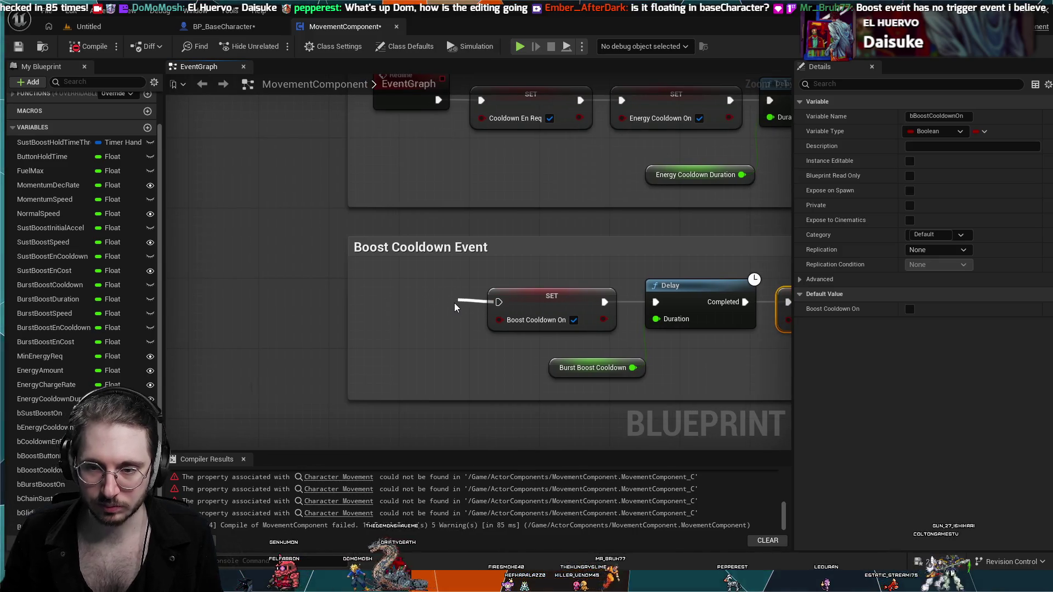
{"action": "left_click", "coordinate": [521, 348]}
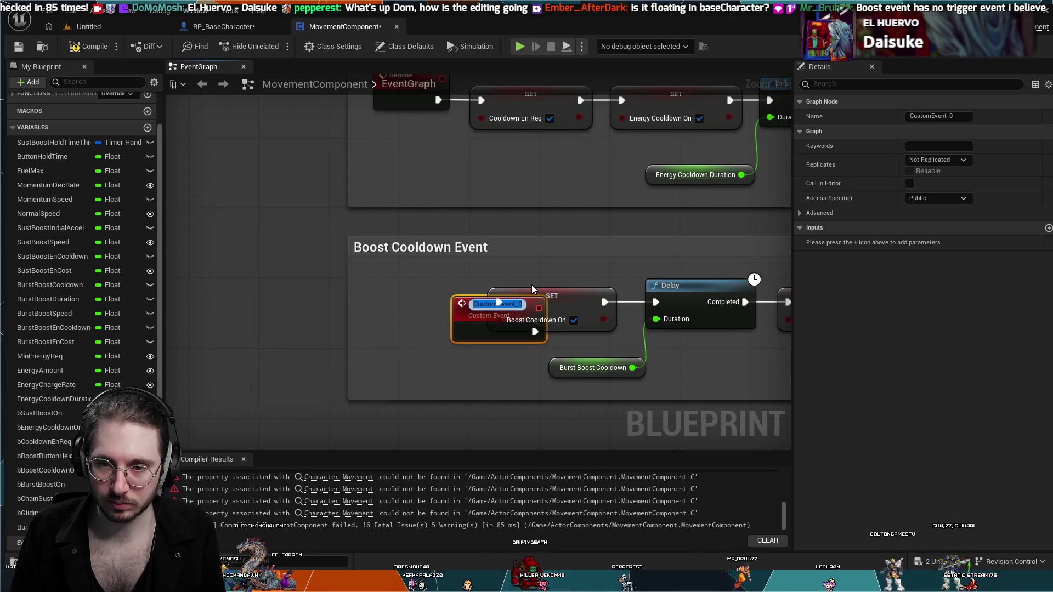
{"action": "type", "text": "BoostCooldown"}
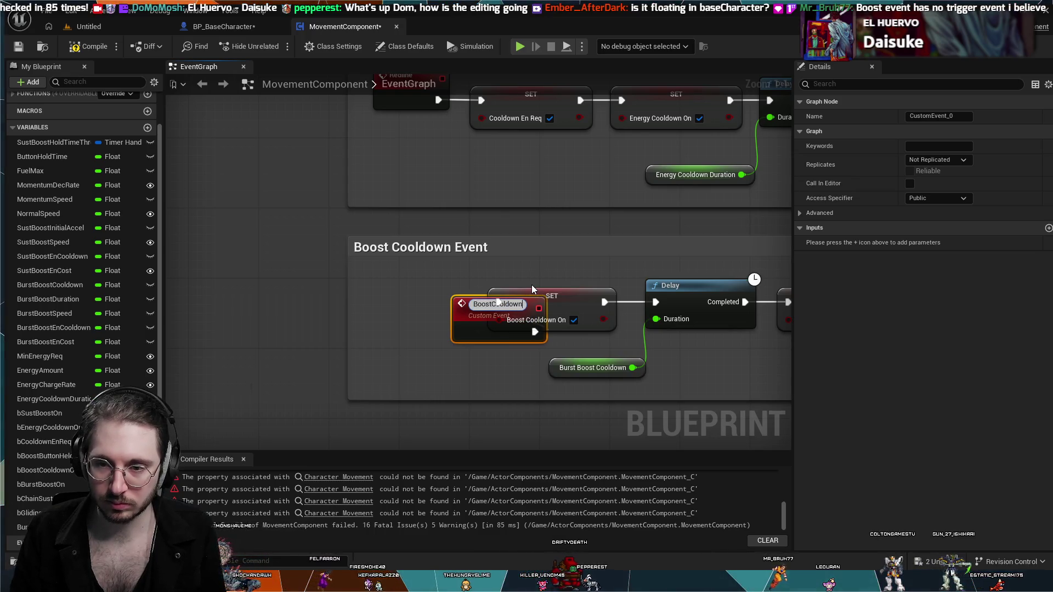
{"action": "key", "text": "Return"}
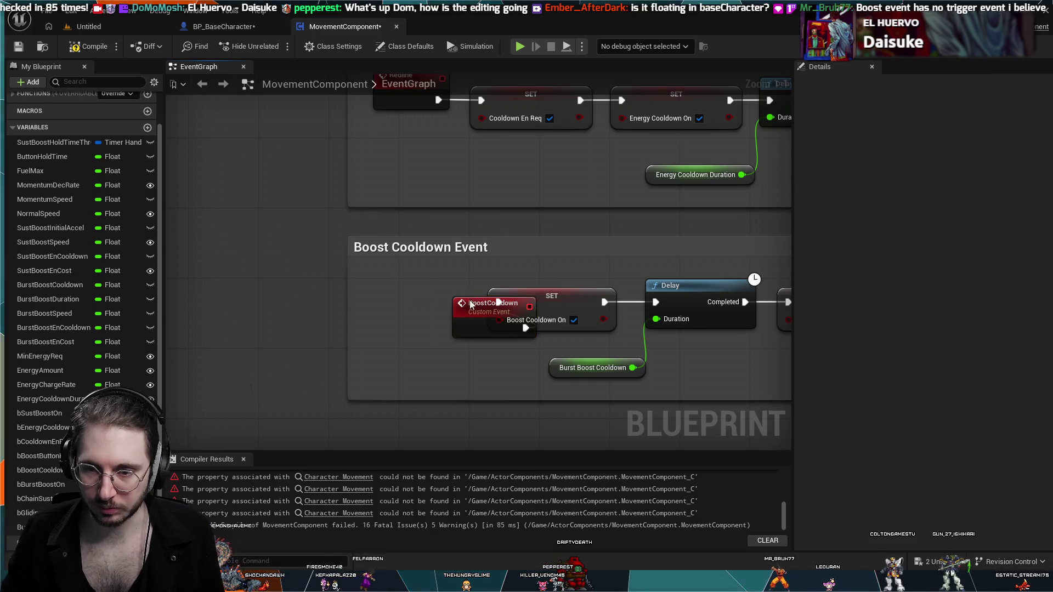
{"action": "left_click_drag", "start_coordinate": [470, 300], "coordinate": [384, 271]}
{"action": "scroll", "coordinate": [388, 274], "scroll_direction": "down", "scroll_amount": 2}
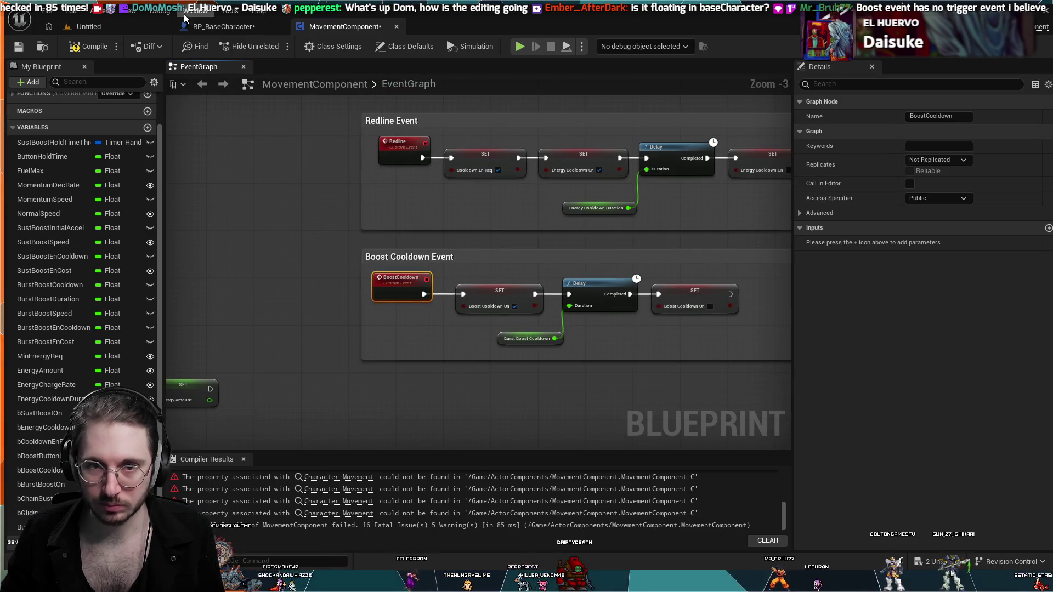
- Compare with BP_BaseCharacter's Redline group, then strip stray characters from the BoostCooldown event name
{"action": "left_click", "coordinate": [220, 26]}
{"action": "scroll", "coordinate": [668, 258], "scroll_direction": "up", "scroll_amount": 6}
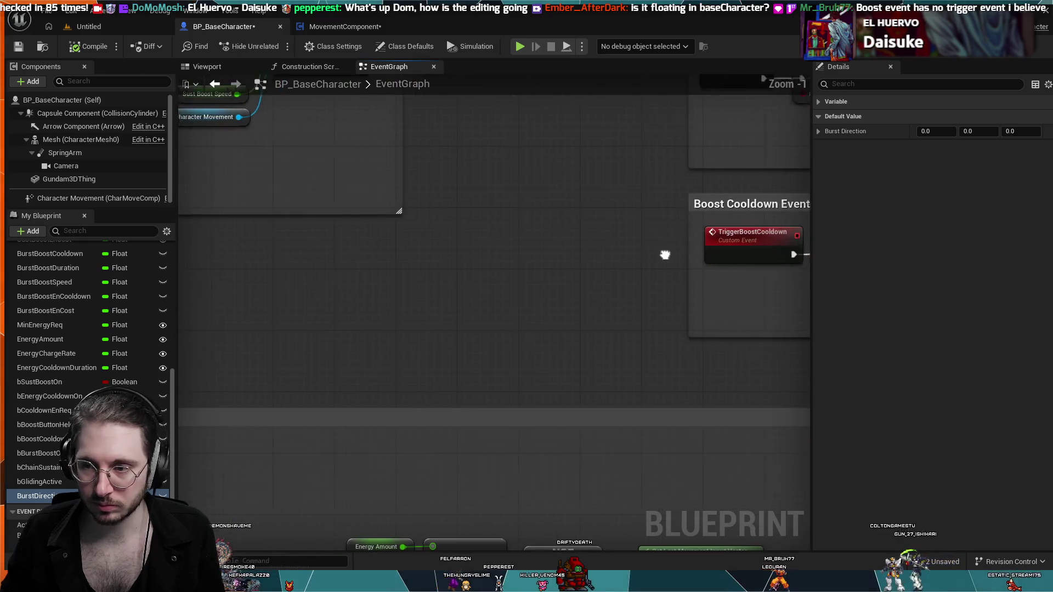
{"action": "left_click_drag", "start_coordinate": [325, 319], "coordinate": [294, 406]}
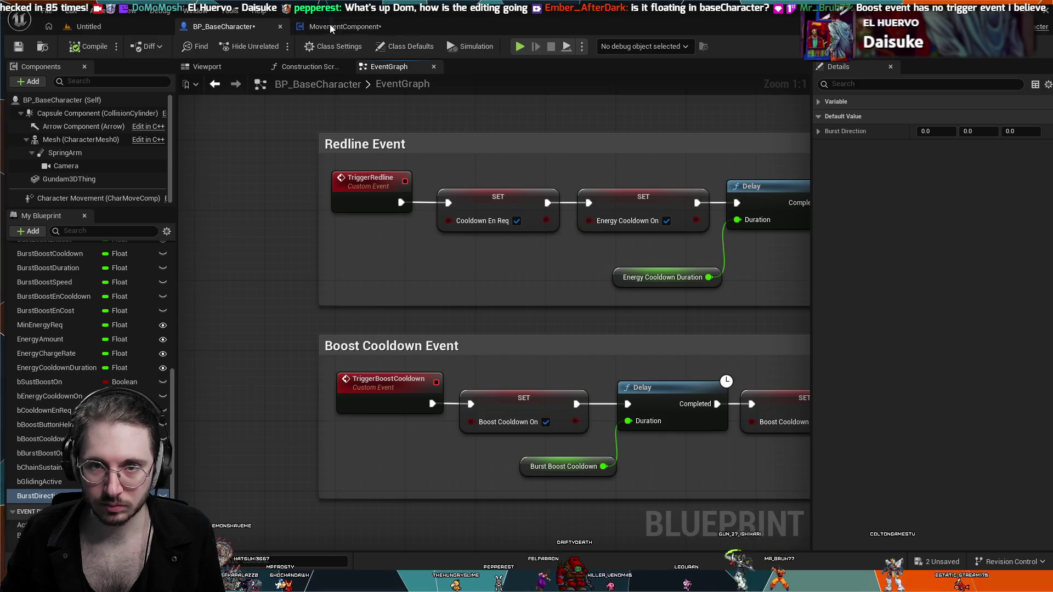
{"action": "left_click", "coordinate": [331, 27]}
{"action": "double_click", "coordinate": [418, 278]}
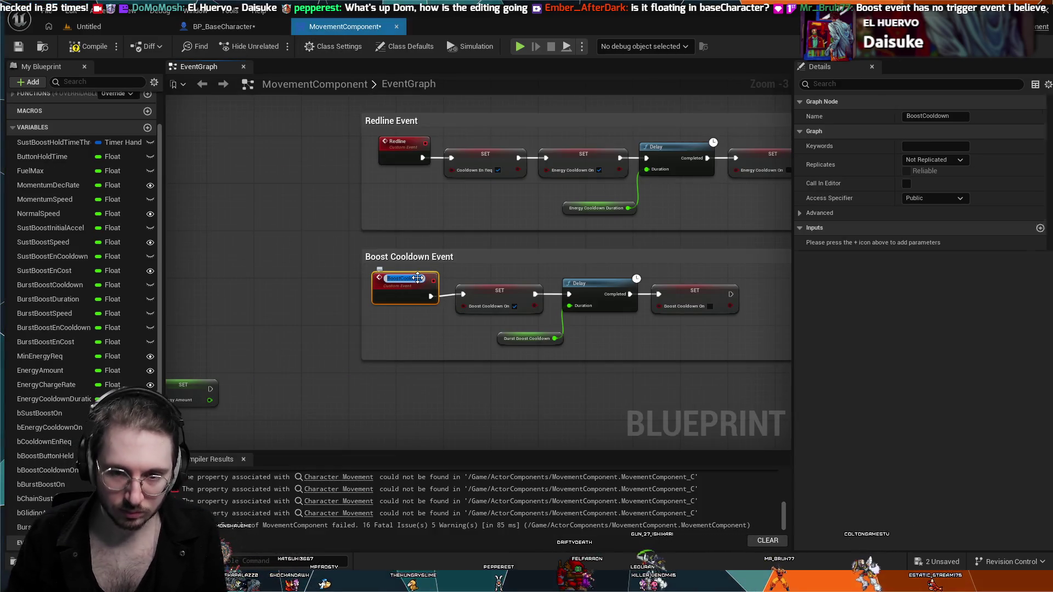
{"action": "key", "text": "BackSpace"}
{"action": "key", "text": "BackSpace"}
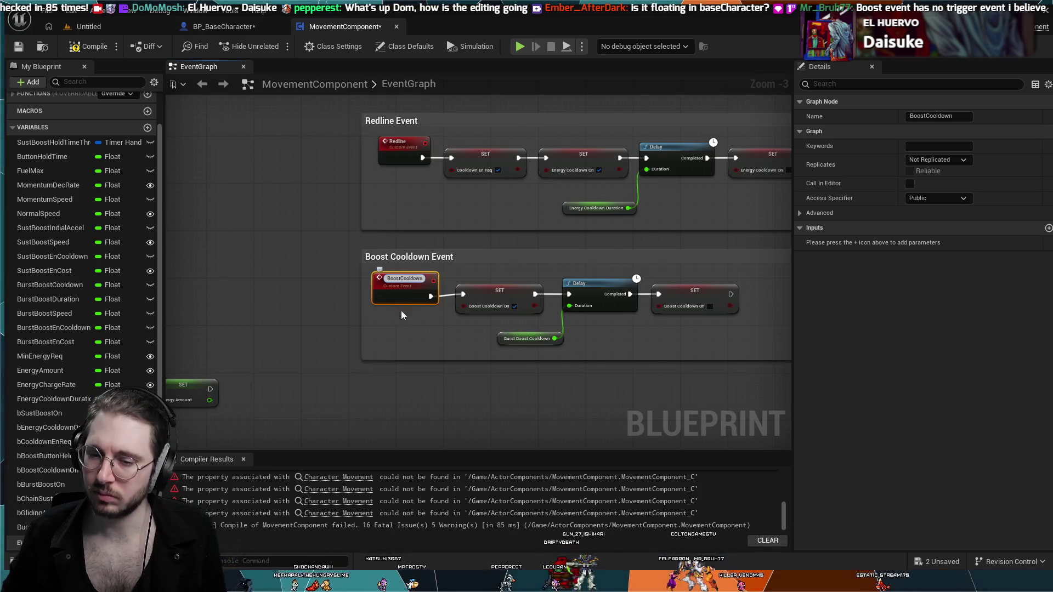
{"action": "left_click", "coordinate": [407, 365]}
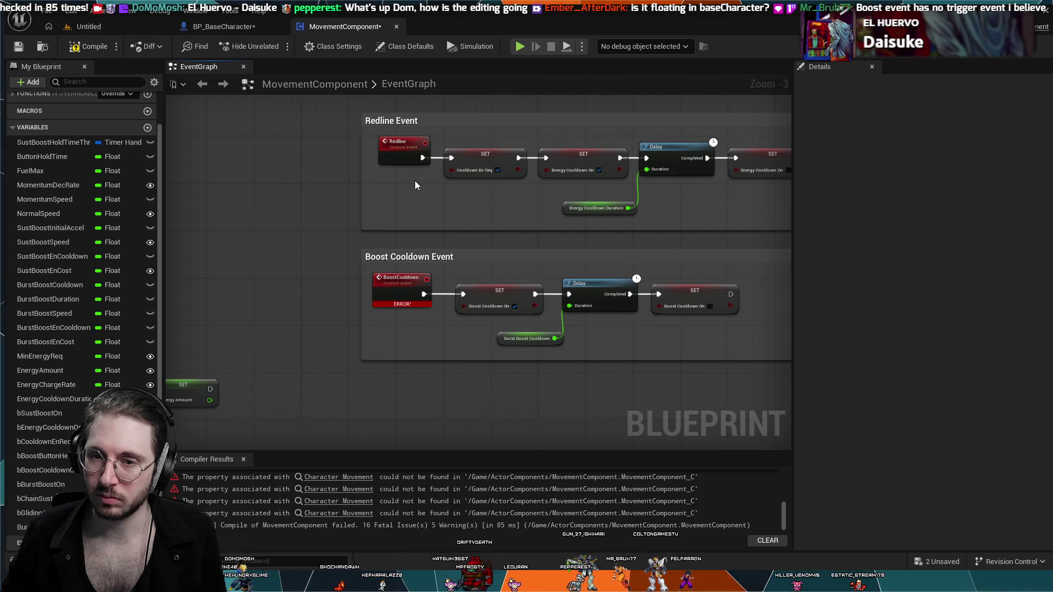
- Compile MovementComponent and check the TriggerBoostCooldown custom event's Details
{"action": "left_click", "coordinate": [88, 47]}
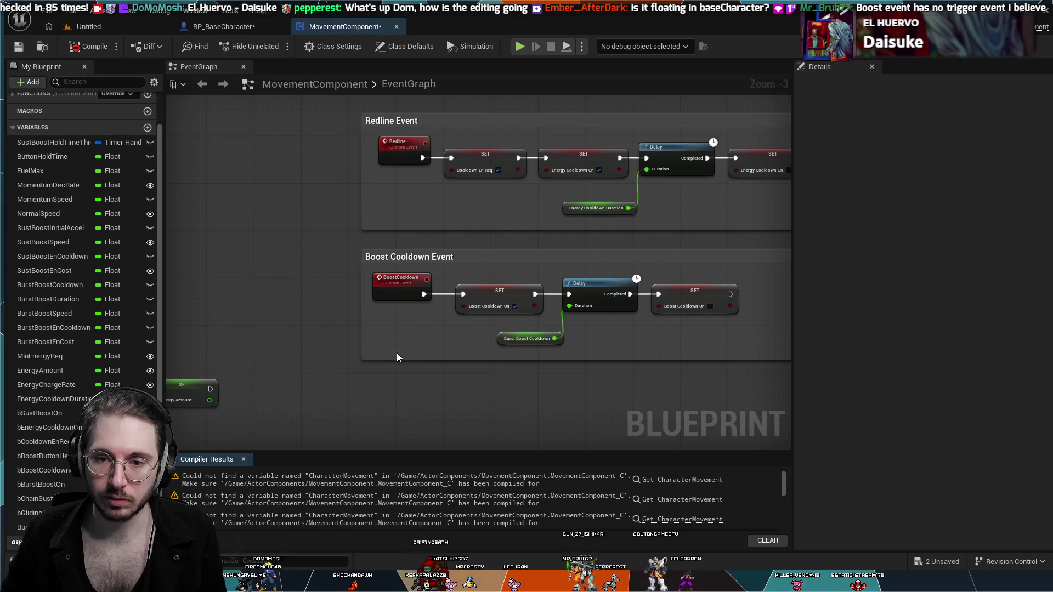
{"action": "mouse_move", "coordinate": [352, 345]}
{"action": "left_mouse_down"}
{"action": "mouse_move", "coordinate": [497, 345]}
{"action": "mouse_move", "coordinate": [564, 251]}
{"action": "mouse_move", "coordinate": [403, 276]}
{"action": "mouse_move", "coordinate": [371, 254]}
{"action": "mouse_move", "coordinate": [329, 307]}
{"action": "mouse_move", "coordinate": [528, 433]}
{"action": "mouse_move", "coordinate": [393, 352]}
{"action": "mouse_move", "coordinate": [486, 282]}
{"action": "mouse_move", "coordinate": [463, 299]}
{"action": "mouse_move", "coordinate": [462, 287]}
{"action": "mouse_move", "coordinate": [541, 335]}
{"action": "left_mouse_up"}
{"action": "scroll", "coordinate": [462, 290], "scroll_direction": "up", "scroll_amount": 3}
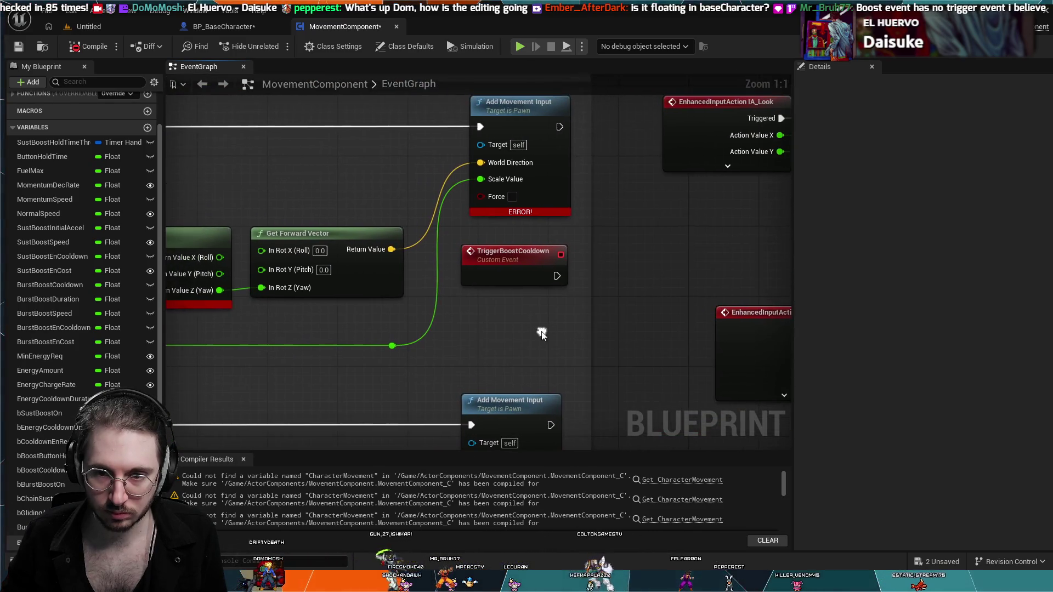
{"action": "left_click", "coordinate": [525, 264]}
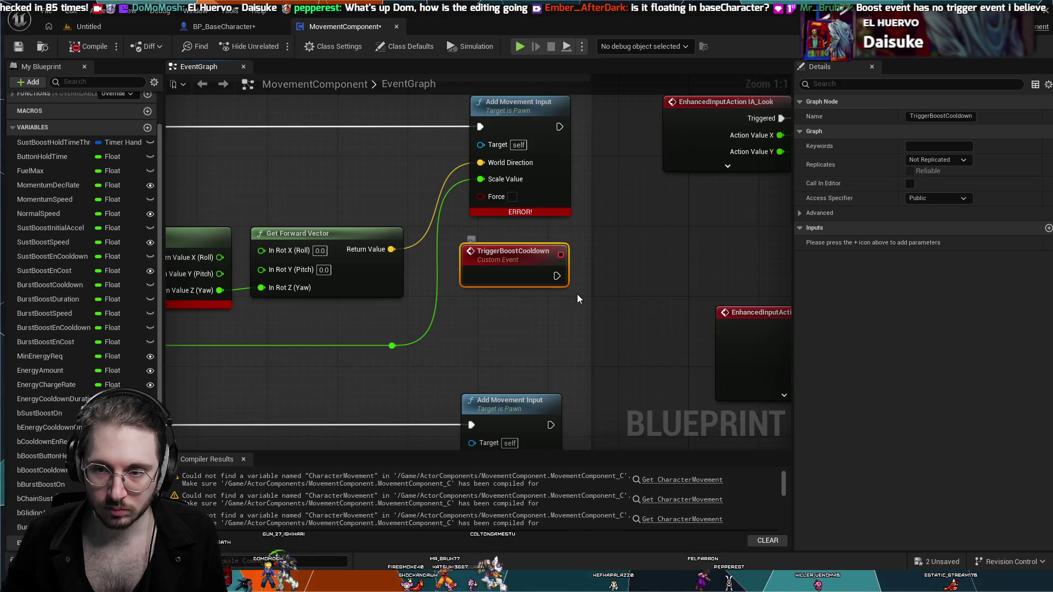
{"action": "scroll", "coordinate": [578, 295], "scroll_direction": "down", "scroll_amount": 3}
{"action": "mouse_move", "coordinate": [578, 295]}
{"action": "left_mouse_down"}
{"action": "mouse_move", "coordinate": [442, 292]}
{"action": "mouse_move", "coordinate": [735, 253]}
{"action": "mouse_move", "coordinate": [594, 343]}
{"action": "mouse_move", "coordinate": [565, 191]}
{"action": "mouse_move", "coordinate": [549, 258]}
{"action": "mouse_move", "coordinate": [494, 319]}
{"action": "mouse_move", "coordinate": [455, 208]}
{"action": "left_mouse_up"}
{"action": "left_click", "coordinate": [728, 258]}
{"action": "scroll", "coordinate": [492, 328], "scroll_direction": "down", "scroll_amount": 1}
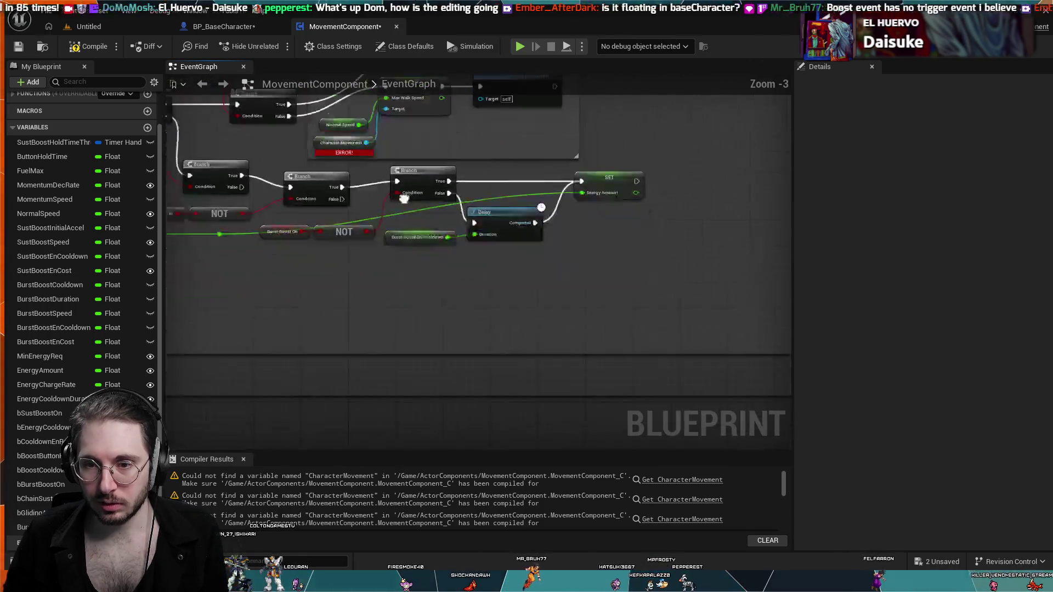
{"action": "scroll", "coordinate": [510, 358], "scroll_direction": "up", "scroll_amount": 1}
{"action": "left_click_drag", "start_coordinate": [510, 357], "coordinate": [657, 424]}
{"action": "left_click_drag", "start_coordinate": [565, 374], "coordinate": [607, 580]}
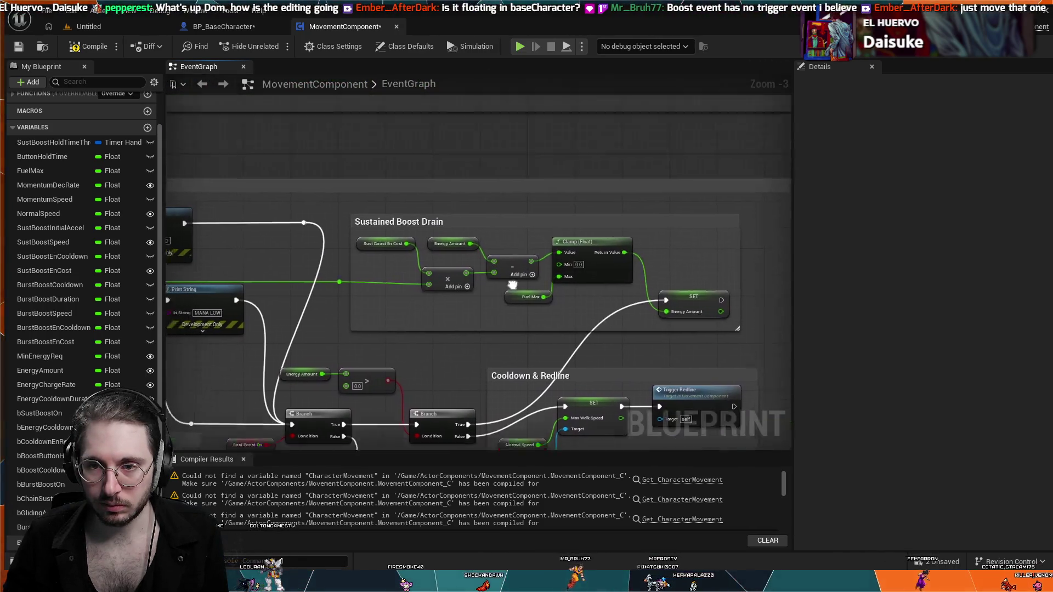
{"action": "left_click_drag", "start_coordinate": [417, 219], "coordinate": [463, 306]}
{"action": "mouse_move", "coordinate": [713, 493]}
{"action": "left_mouse_down"}
{"action": "mouse_move", "coordinate": [403, 265]}
{"action": "mouse_move", "coordinate": [307, 230]}
{"action": "left_mouse_up"}
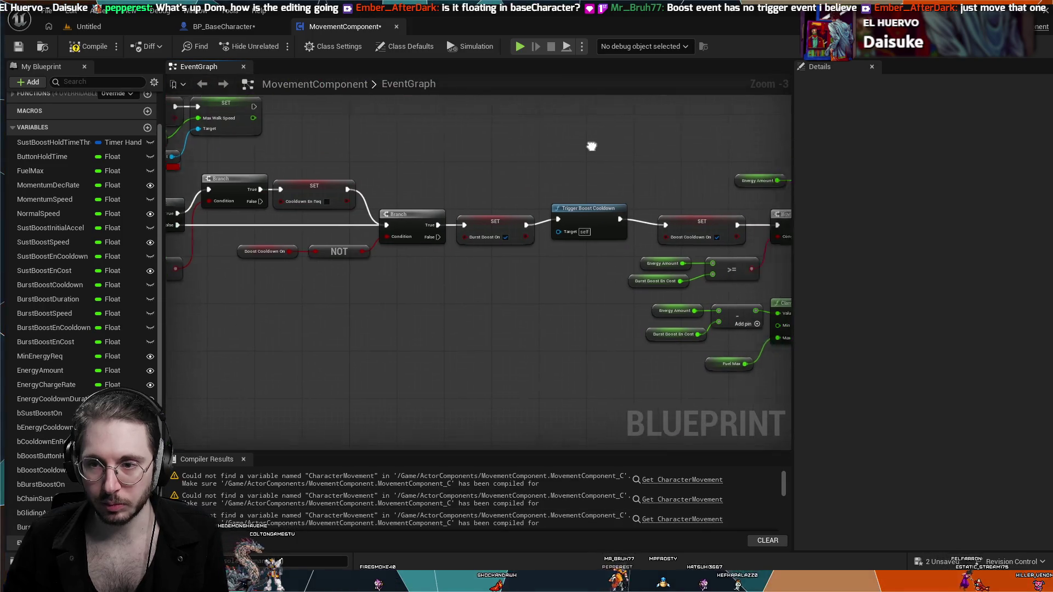
{"action": "left_click_drag", "start_coordinate": [592, 146], "coordinate": [466, 132]}
{"action": "mouse_move", "coordinate": [658, 209]}
{"action": "left_mouse_down"}
{"action": "mouse_move", "coordinate": [561, 175]}
{"action": "mouse_move", "coordinate": [485, 94]}
{"action": "mouse_move", "coordinate": [583, 162]}
{"action": "mouse_move", "coordinate": [494, 163]}
{"action": "mouse_move", "coordinate": [674, 169]}
{"action": "left_mouse_up"}
{"action": "mouse_move", "coordinate": [331, 376]}
{"action": "left_mouse_down"}
{"action": "mouse_move", "coordinate": [440, 383]}
{"action": "mouse_move", "coordinate": [520, 328]}
{"action": "left_mouse_up"}
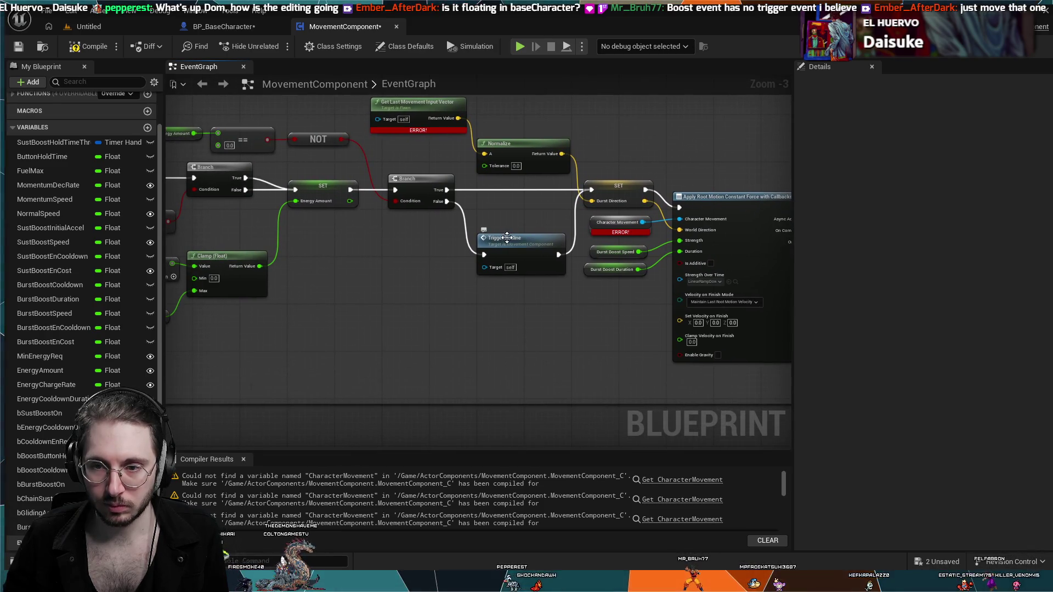
{"action": "left_click_drag", "start_coordinate": [507, 238], "coordinate": [496, 238]}
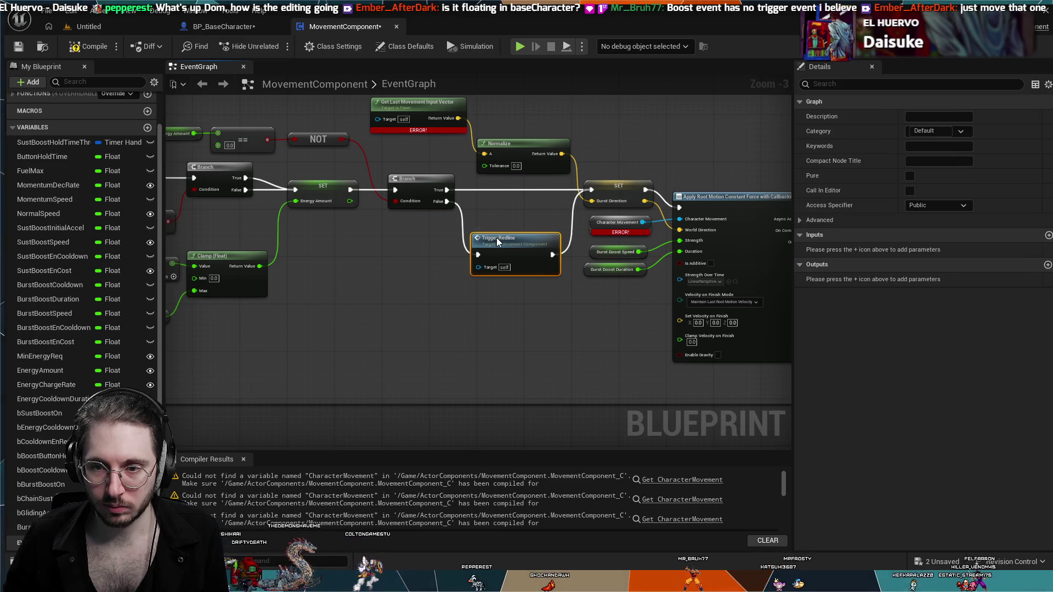
{"action": "left_click_drag", "start_coordinate": [422, 243], "coordinate": [620, 262]}
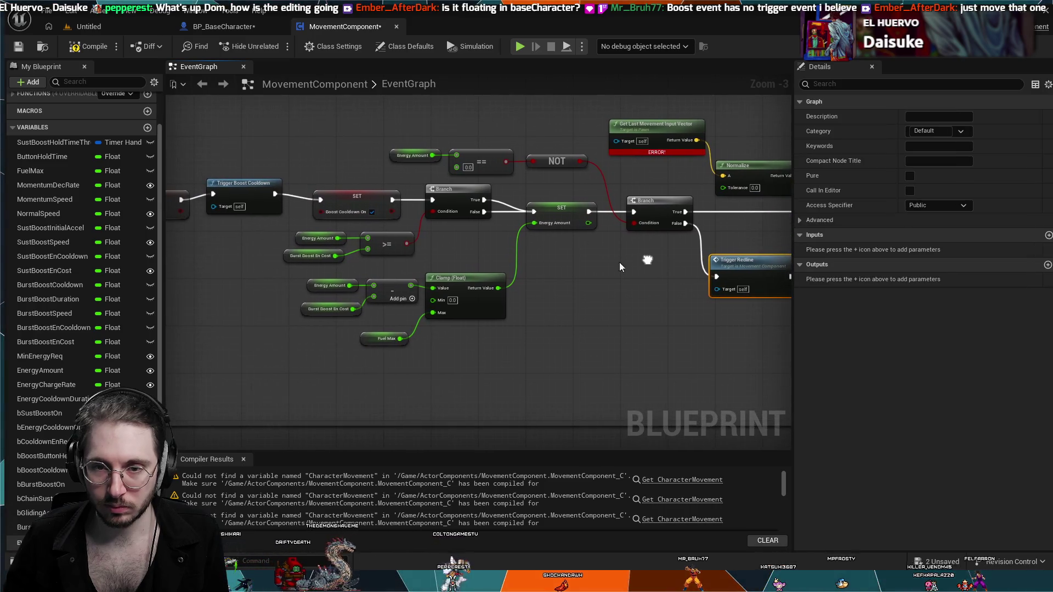
{"action": "left_click_drag", "start_coordinate": [159, 242], "coordinate": [196, 274]}
{"action": "scroll", "coordinate": [374, 265], "scroll_direction": "down", "scroll_amount": 3}
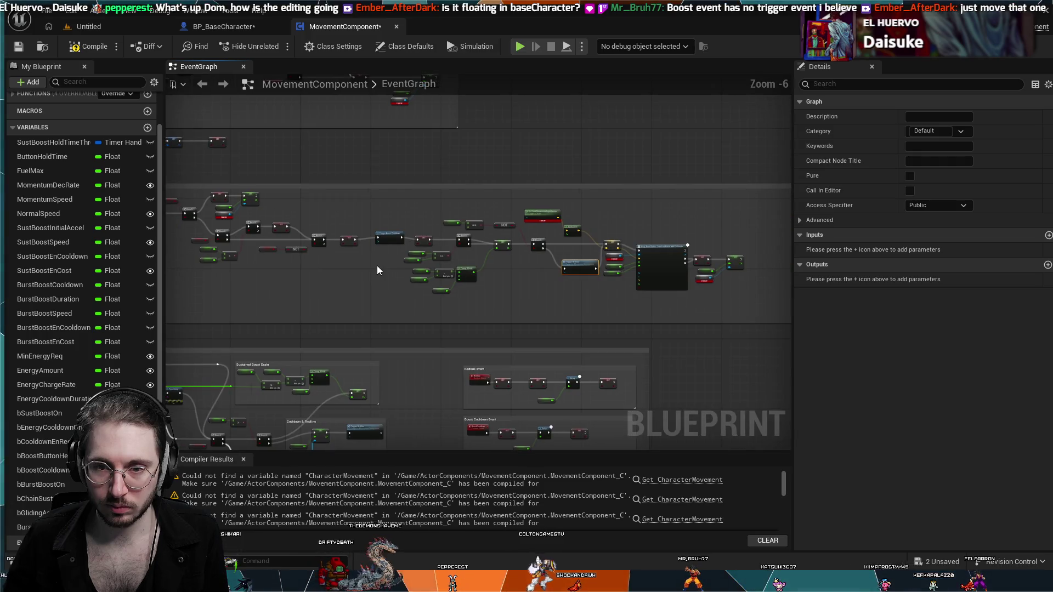
{"action": "left_click", "coordinate": [375, 260]}
{"action": "scroll", "coordinate": [336, 262], "scroll_direction": "up", "scroll_amount": 5}
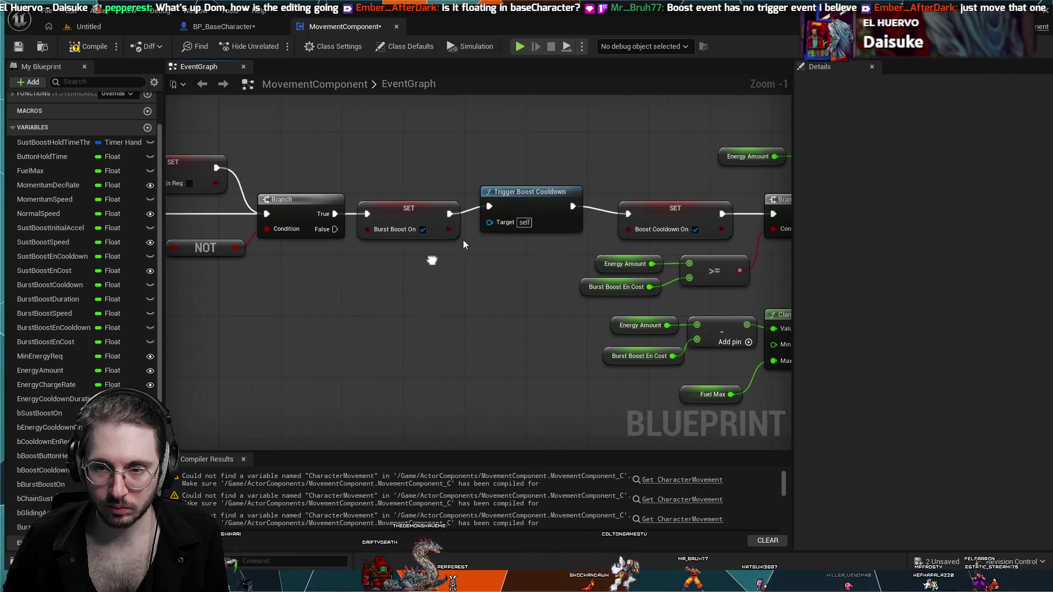
{"action": "left_click", "coordinate": [525, 196]}
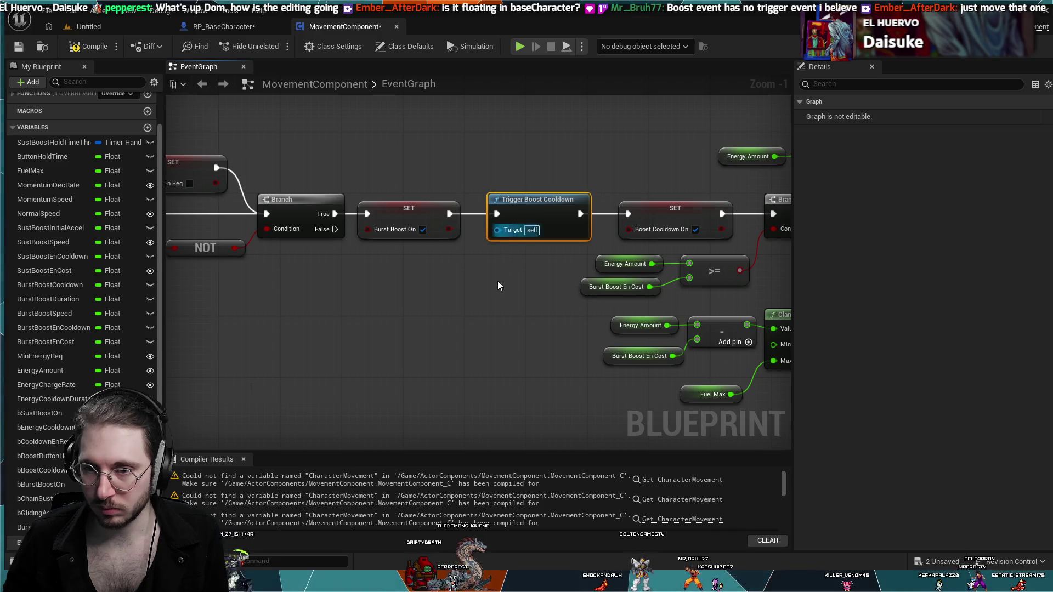
{"action": "scroll", "coordinate": [497, 285], "scroll_direction": "down", "scroll_amount": 2}
{"action": "scroll", "coordinate": [387, 262], "scroll_direction": "down", "scroll_amount": 5}
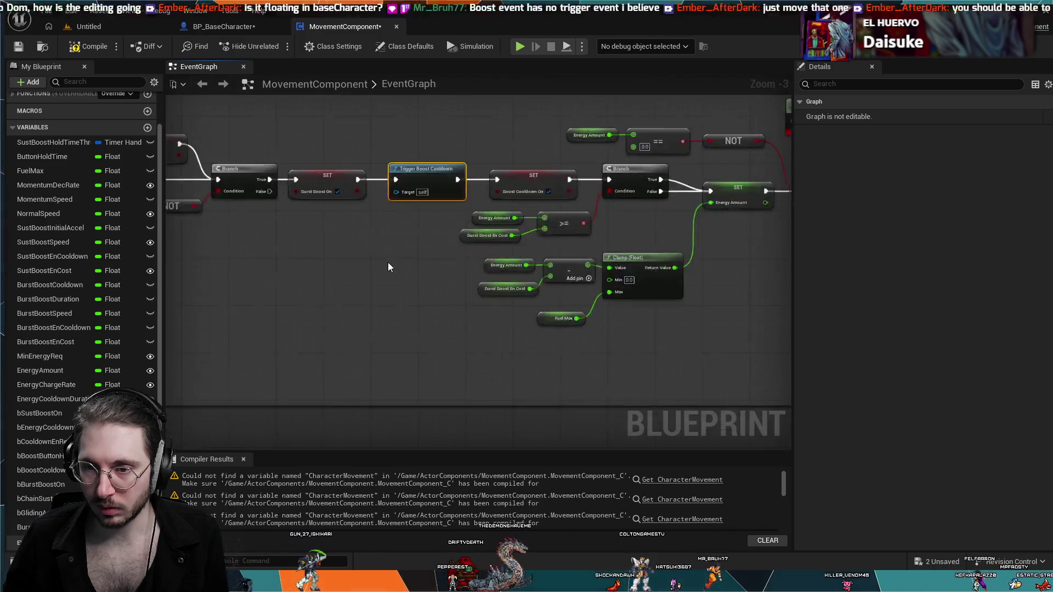
{"action": "scroll", "coordinate": [502, 278], "scroll_direction": "up", "scroll_amount": 5}
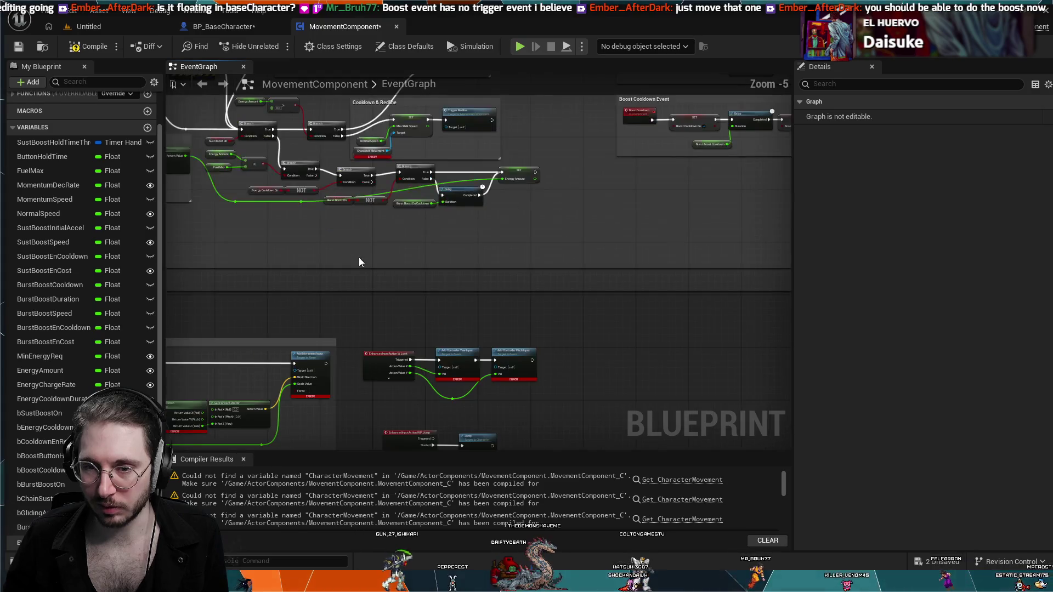
{"action": "mouse_move", "coordinate": [470, 266]}
{"action": "left_mouse_down"}
{"action": "mouse_move", "coordinate": [507, 258]}
{"action": "mouse_move", "coordinate": [529, 272]}
{"action": "left_mouse_up"}
{"action": "scroll", "coordinate": [466, 164], "scroll_direction": "down", "scroll_amount": 5}
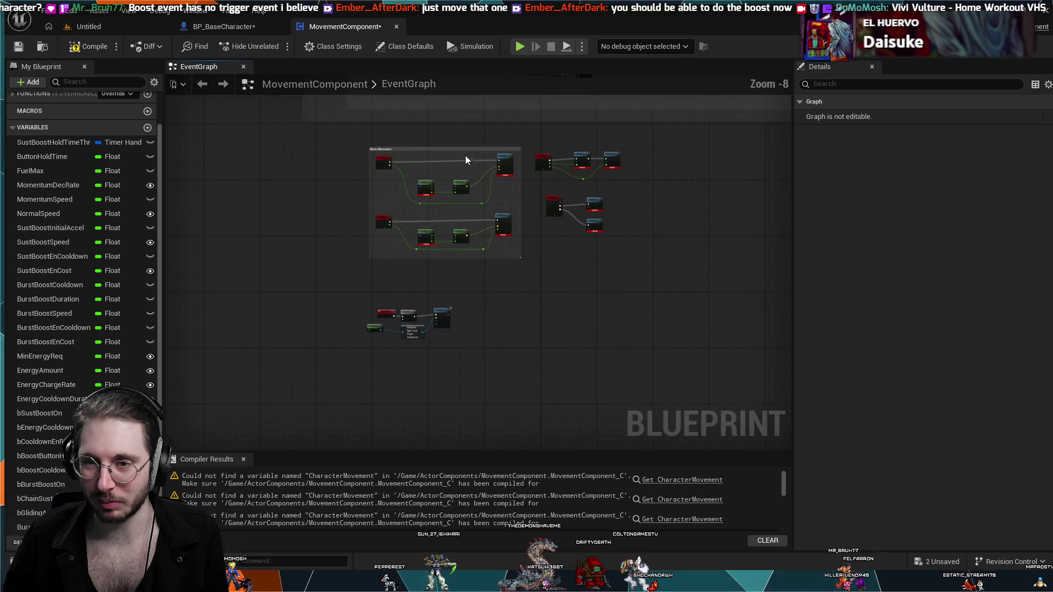
{"action": "scroll", "coordinate": [403, 303], "scroll_direction": "up", "scroll_amount": 4}
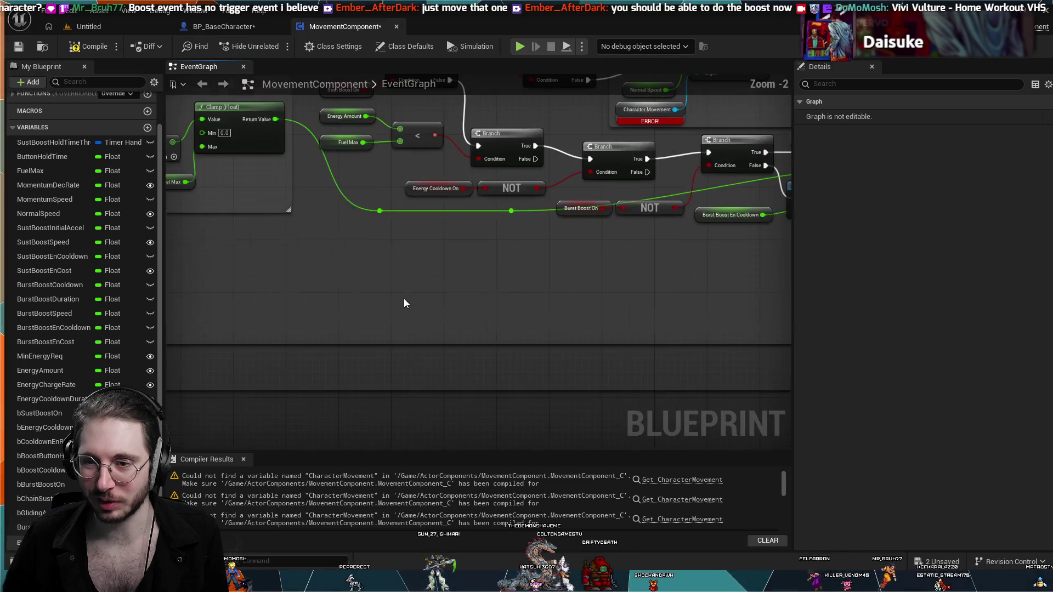
- Jump to the TriggerRedline definition in BP_BaseCharacter and view the burst boost chain
{"action": "double_click", "coordinate": [699, 118]}
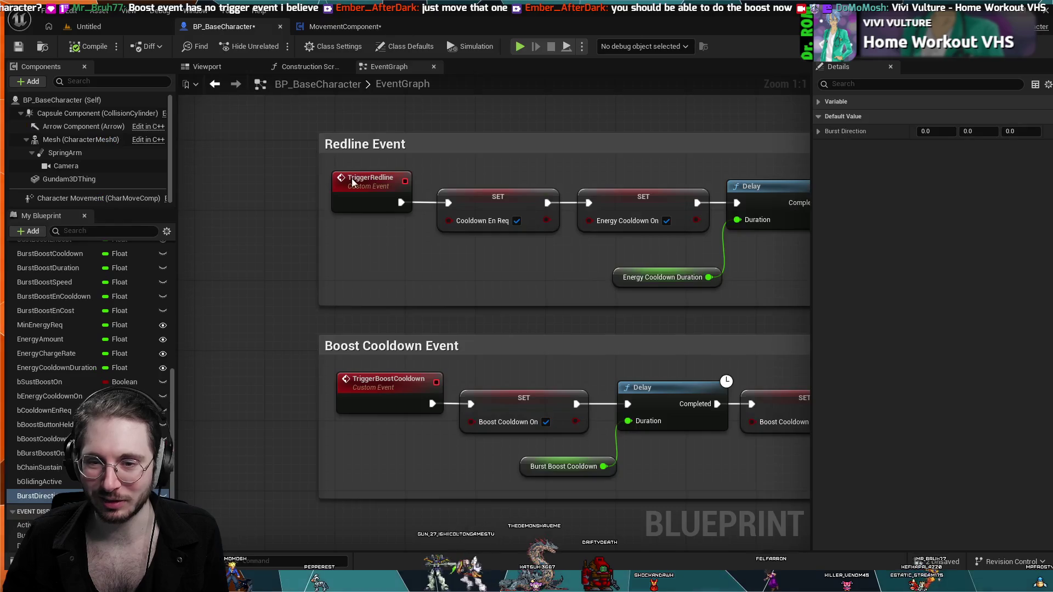
{"action": "scroll", "coordinate": [491, 325], "scroll_direction": "down", "scroll_amount": 4}
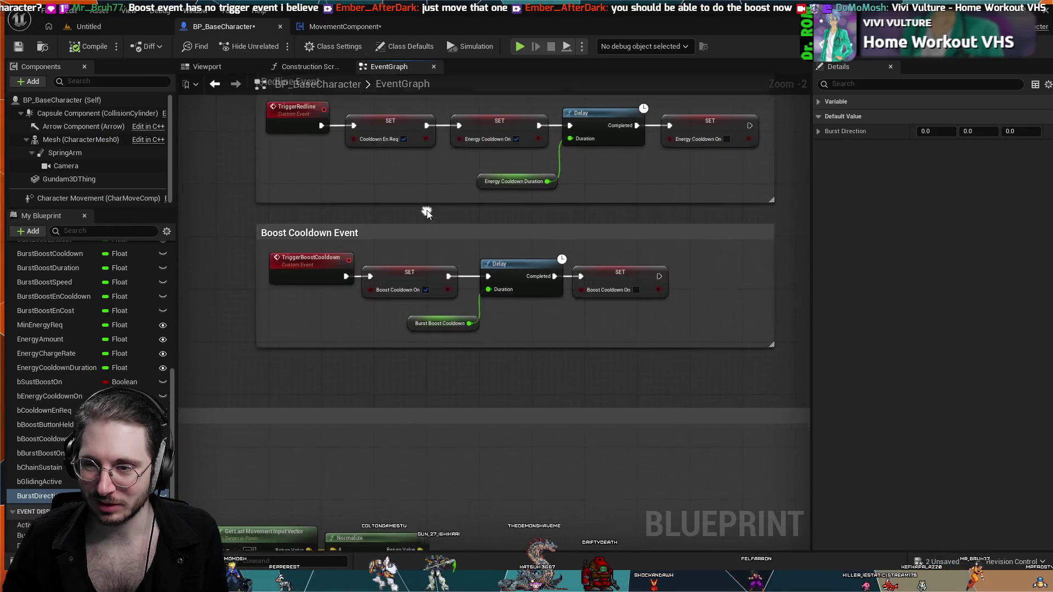
{"action": "mouse_move", "coordinate": [346, 252]}
{"action": "left_mouse_down"}
{"action": "mouse_move", "coordinate": [324, 381]}
{"action": "mouse_move", "coordinate": [424, 289]}
{"action": "left_mouse_up"}
- Nudge the final SET Boost Cooldown On node slightly right, then zoom out to the whole graph
{"action": "left_click_drag", "start_coordinate": [664, 196], "coordinate": [673, 200]}
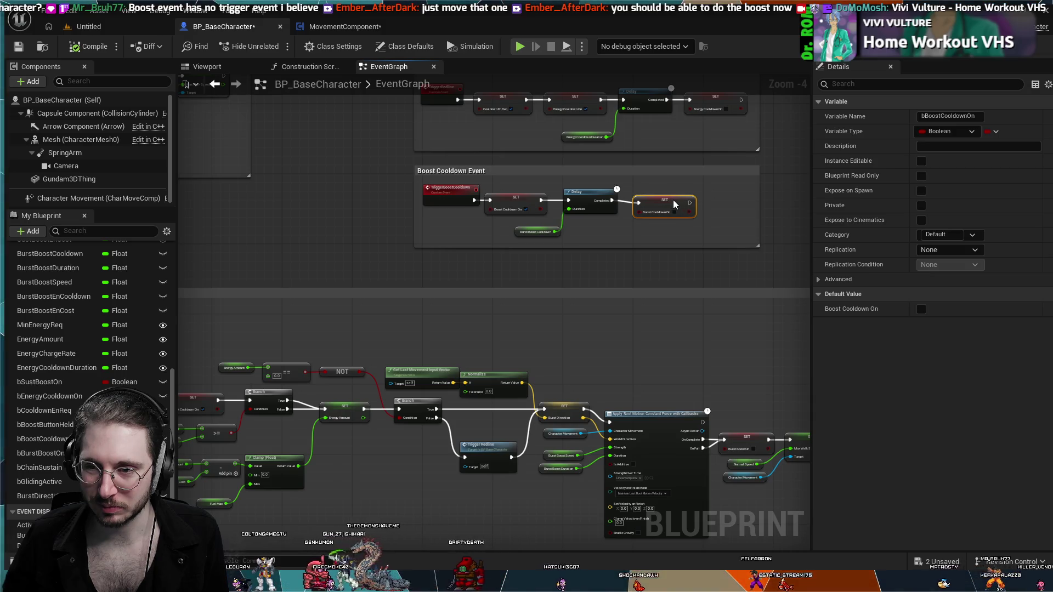
{"action": "left_click_drag", "start_coordinate": [674, 205], "coordinate": [670, 202]}
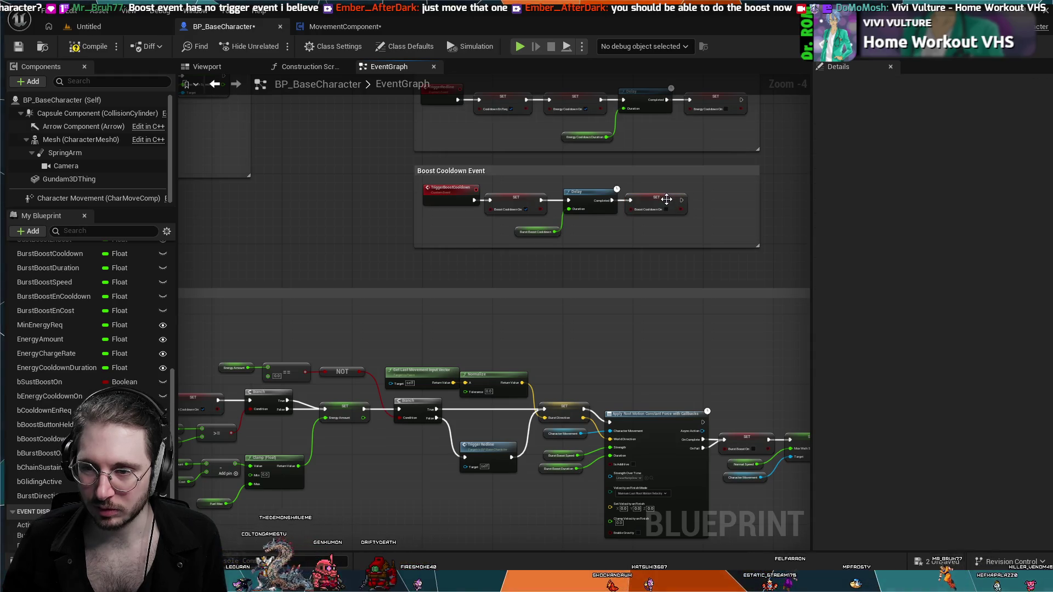
{"action": "scroll", "coordinate": [669, 198], "scroll_direction": "up", "scroll_amount": 4}
{"action": "left_click", "coordinate": [666, 199]}
{"action": "left_click_drag", "start_coordinate": [684, 202], "coordinate": [673, 203]}
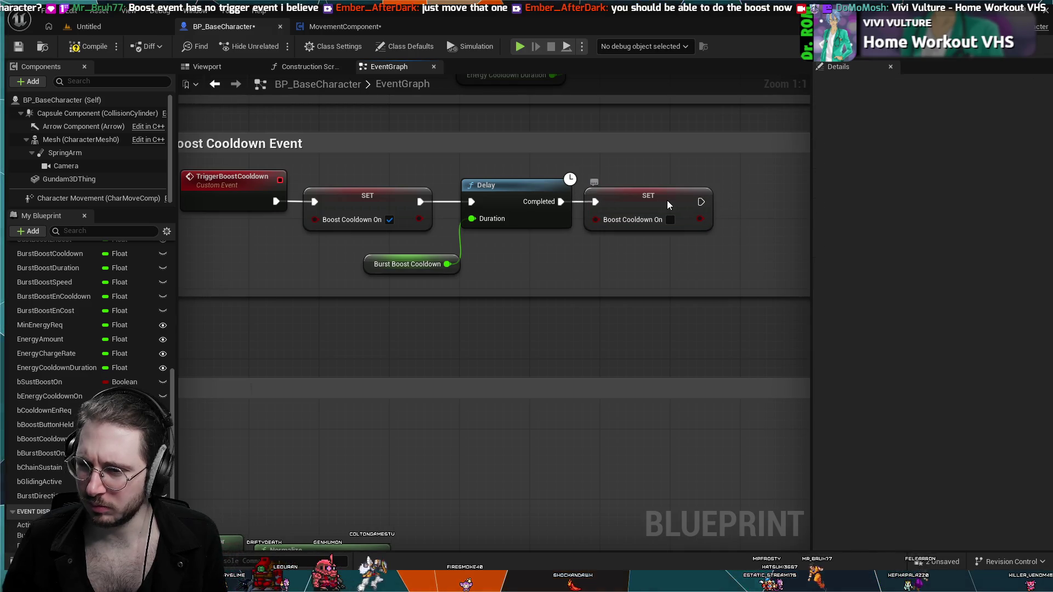
{"action": "left_click", "coordinate": [668, 202]}
{"action": "left_click", "coordinate": [675, 199], "text": "ctrl"}
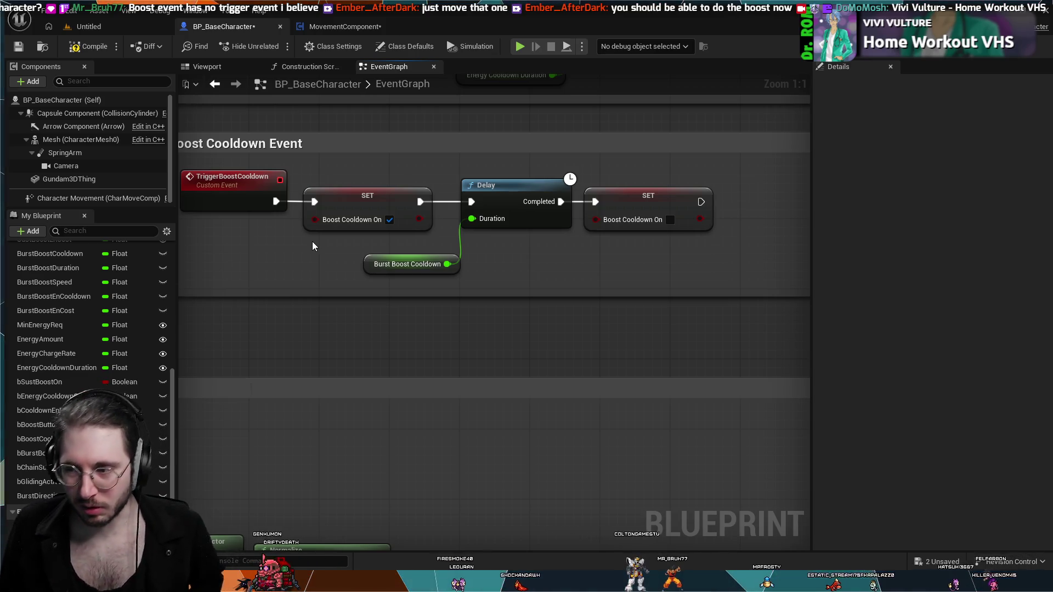
{"action": "scroll", "coordinate": [314, 325], "scroll_direction": "down", "scroll_amount": 8}
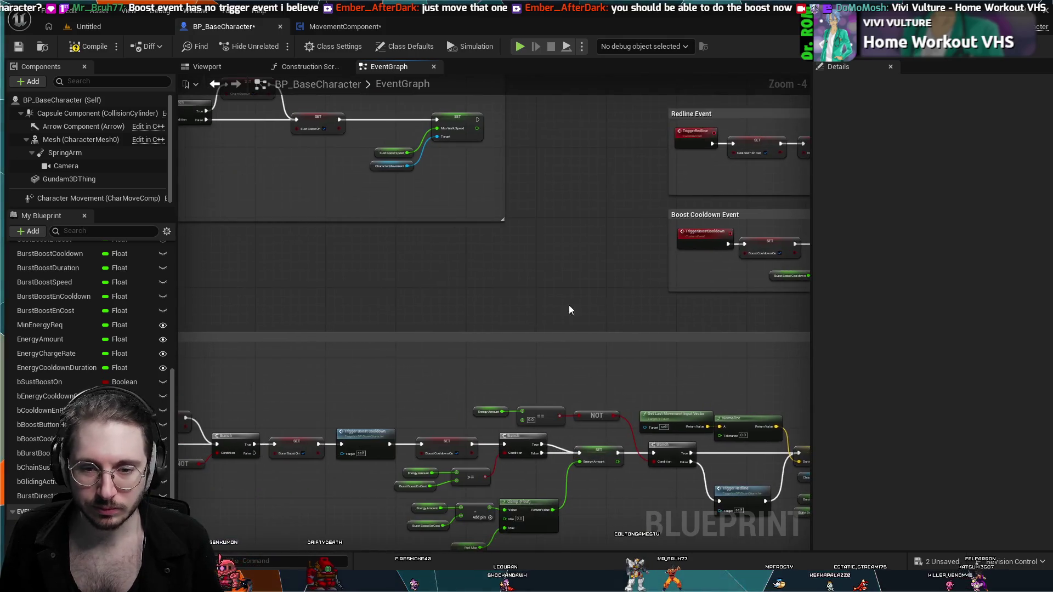
{"action": "left_click_drag", "start_coordinate": [370, 265], "coordinate": [443, 256]}
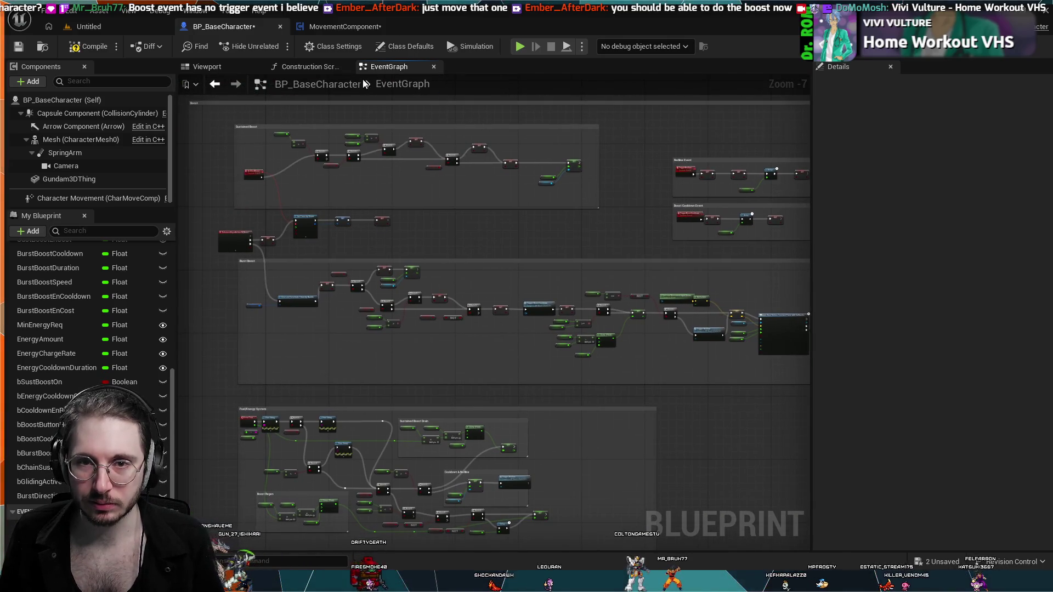
- Zoom into MovementComponent's Cooldown & Redline group and select the erroring Character Movement getter
{"action": "left_click", "coordinate": [346, 26]}
{"action": "scroll", "coordinate": [467, 327], "scroll_direction": "up", "scroll_amount": 3}
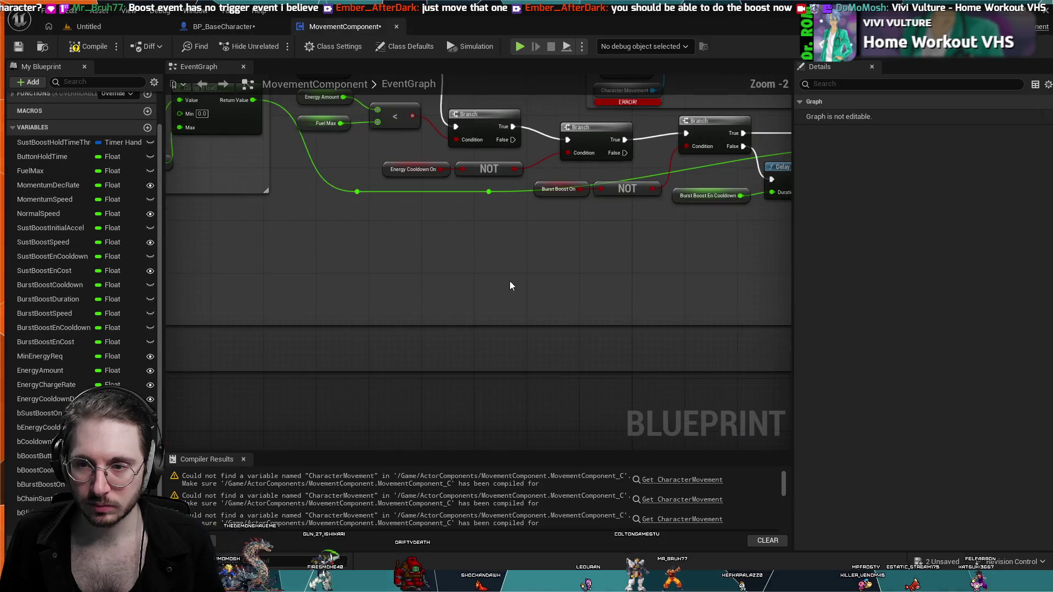
{"action": "scroll", "coordinate": [535, 263], "scroll_direction": "up", "scroll_amount": 2}
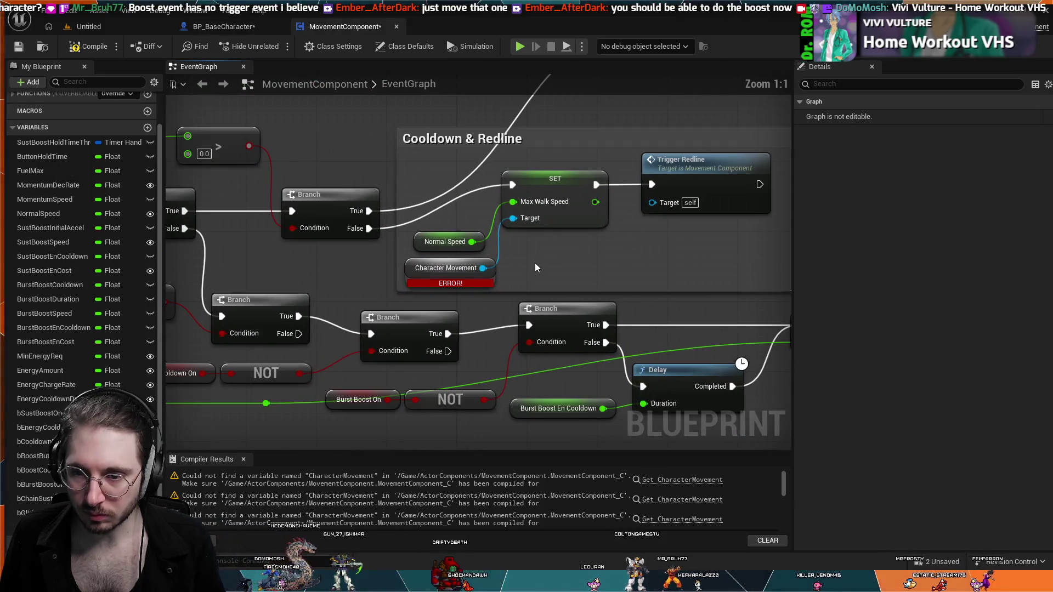
{"action": "left_click", "coordinate": [465, 278]}
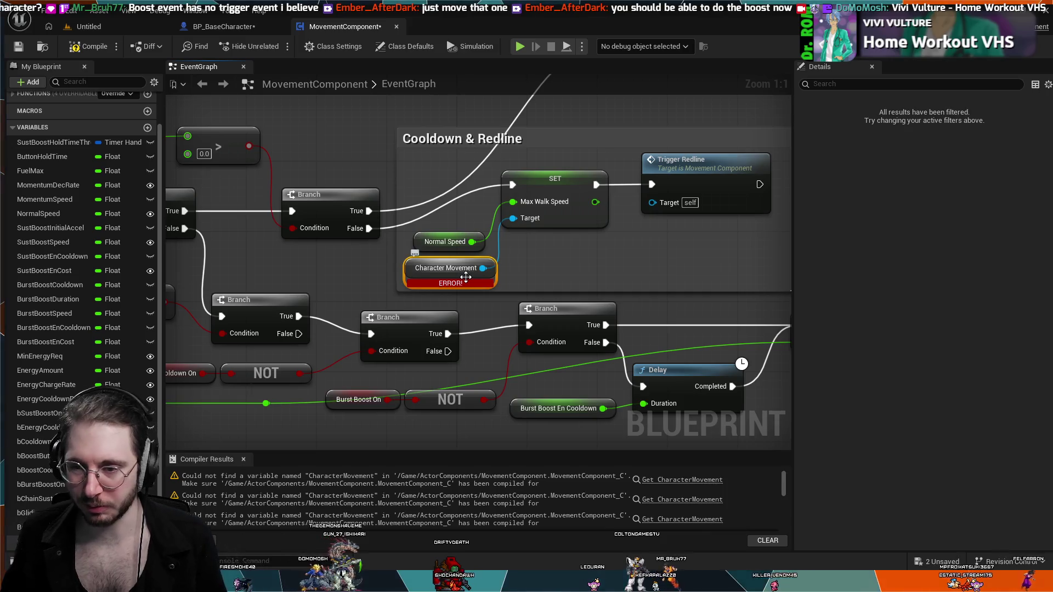
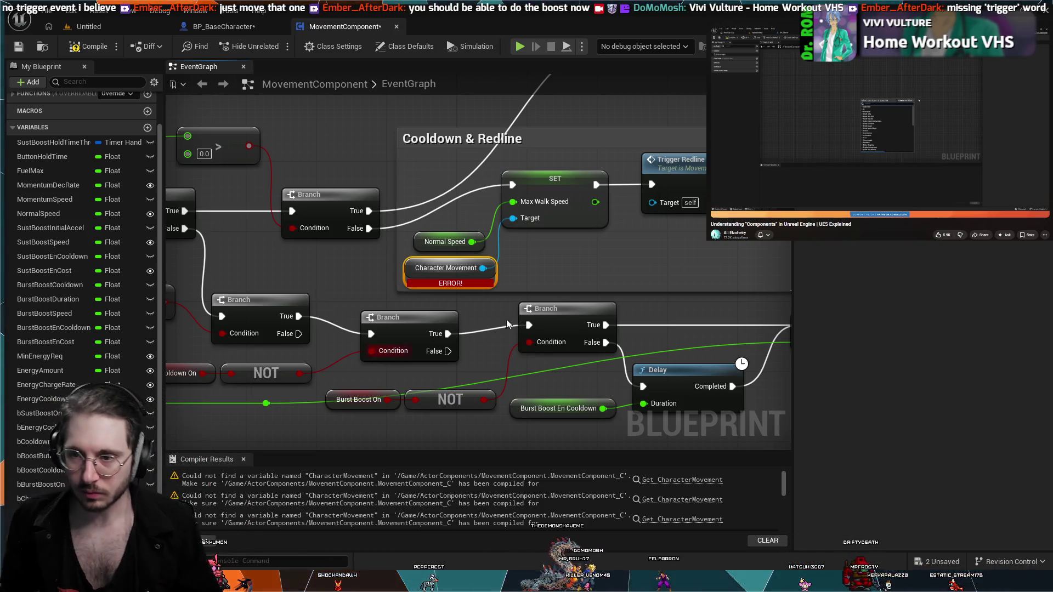
- Rename the BoostCooldown custom event to TriggerBoostCooldown by adding the Trigger prefix
{"action": "mouse_move", "coordinate": [506, 319]}
{"action": "left_mouse_down"}
{"action": "mouse_move", "coordinate": [494, 323]}
{"action": "mouse_move", "coordinate": [517, 288]}
{"action": "mouse_move", "coordinate": [426, 246]}
{"action": "left_mouse_up"}
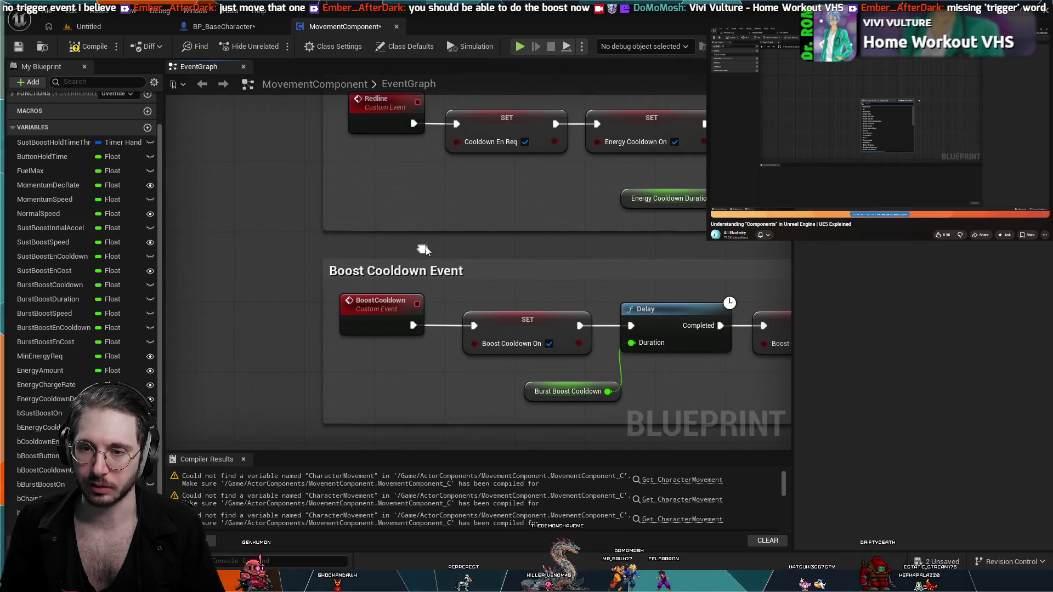
{"action": "left_click", "coordinate": [378, 296]}
{"action": "left_click", "coordinate": [365, 302]}
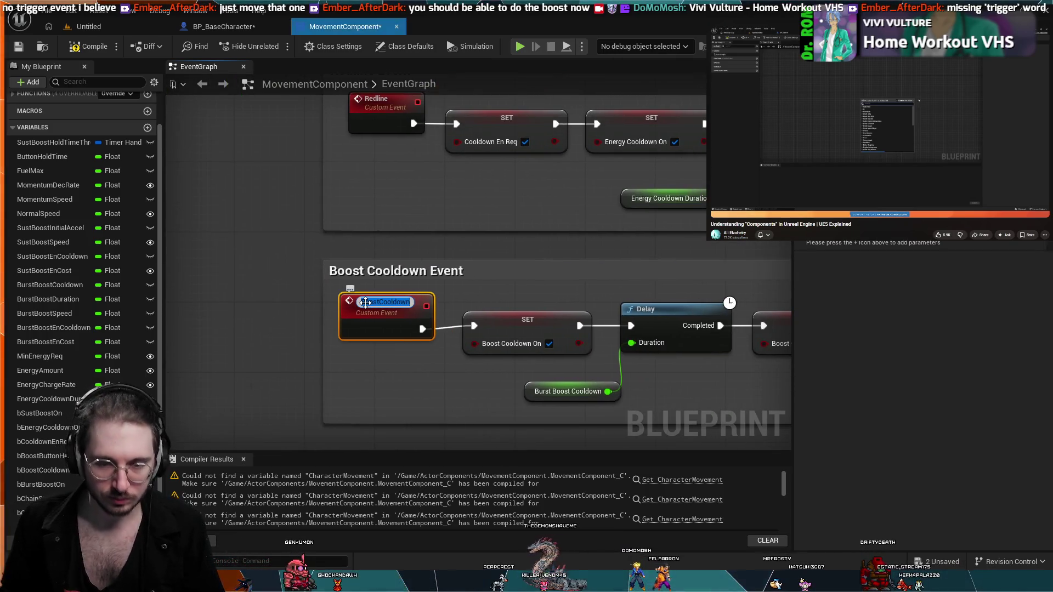
{"action": "type", "text": "Trigger"}
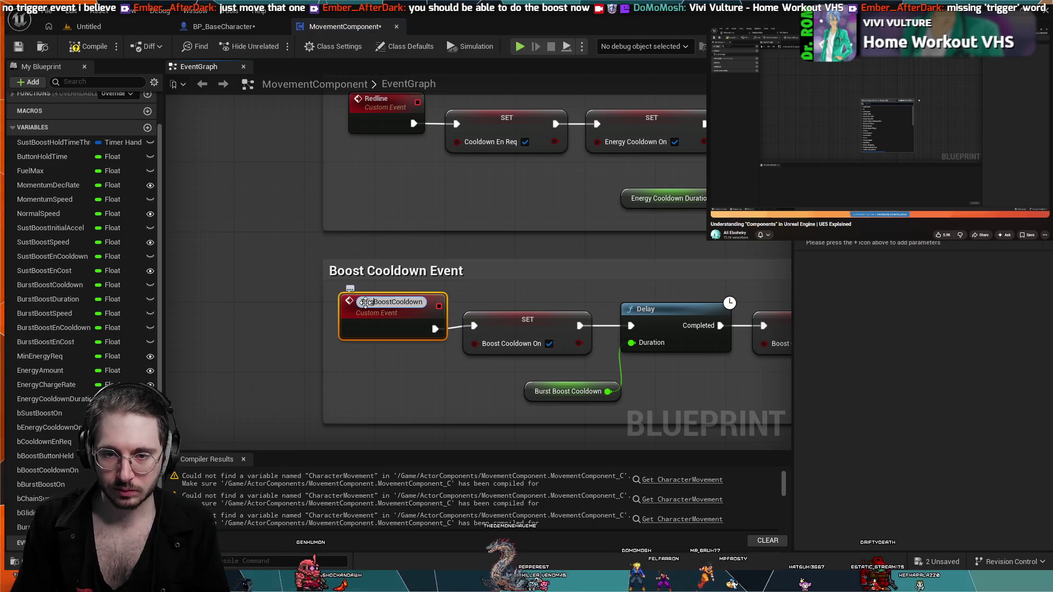
{"action": "key", "text": "Return"}
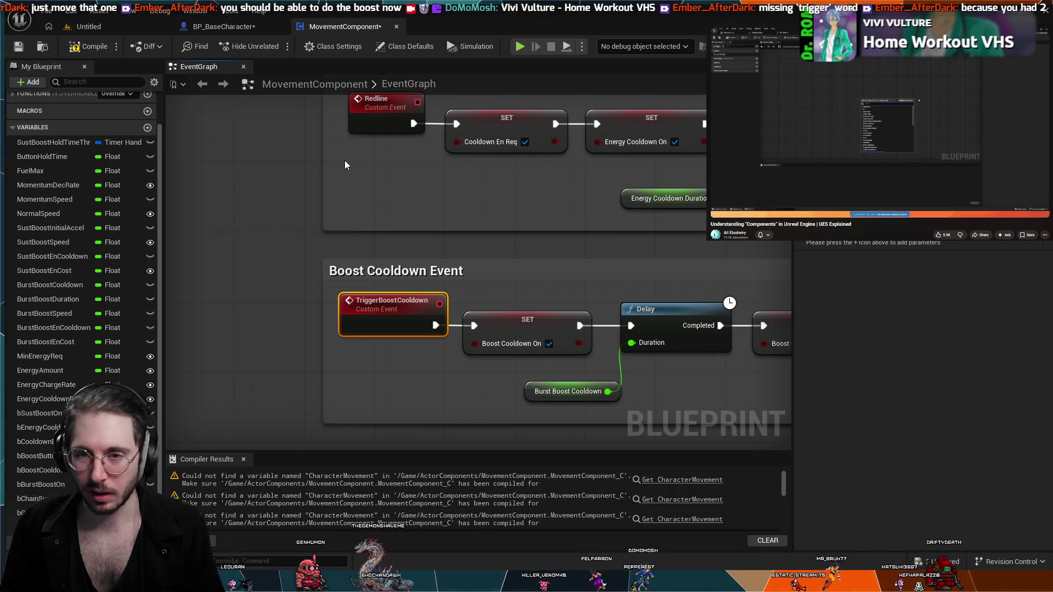
- Start renaming the Redline event, then undo the prefix so it stays Redline
{"action": "left_click", "coordinate": [380, 101]}
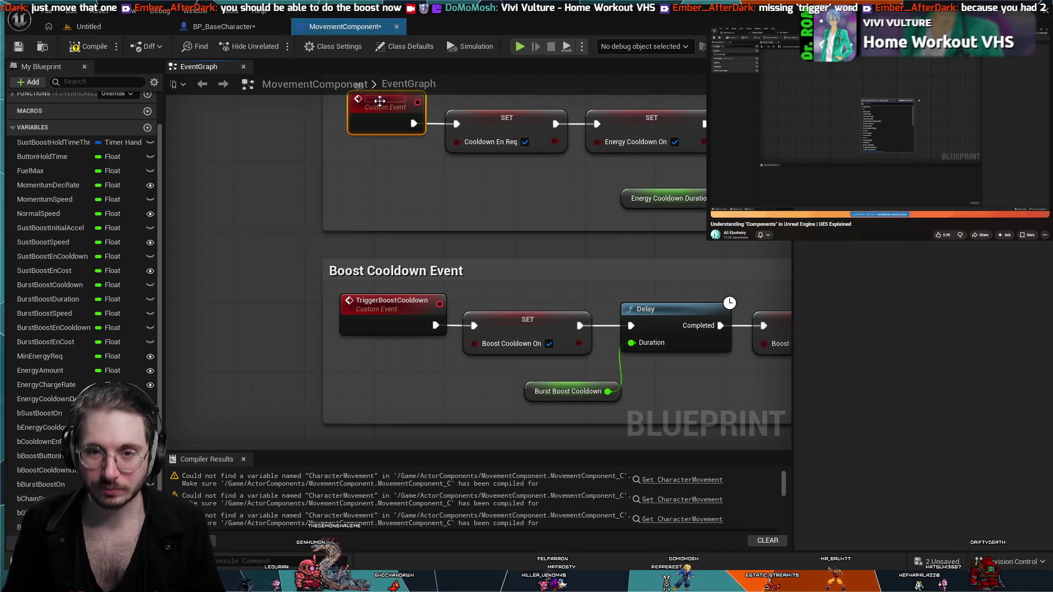
{"action": "left_click", "coordinate": [380, 101]}
{"action": "type", "text": "Redline"}
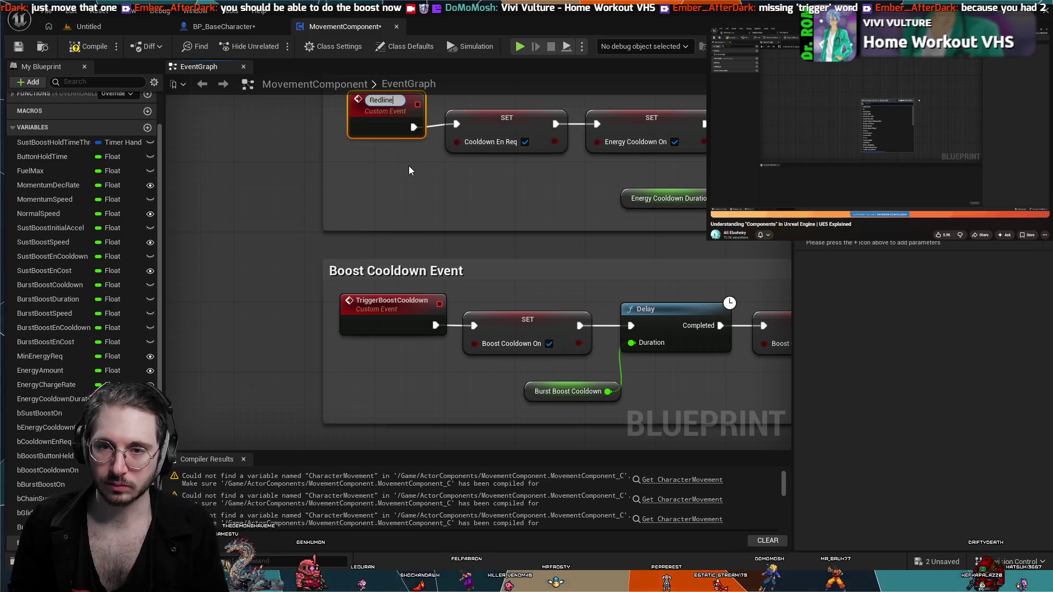
{"action": "key", "text": "Return"}
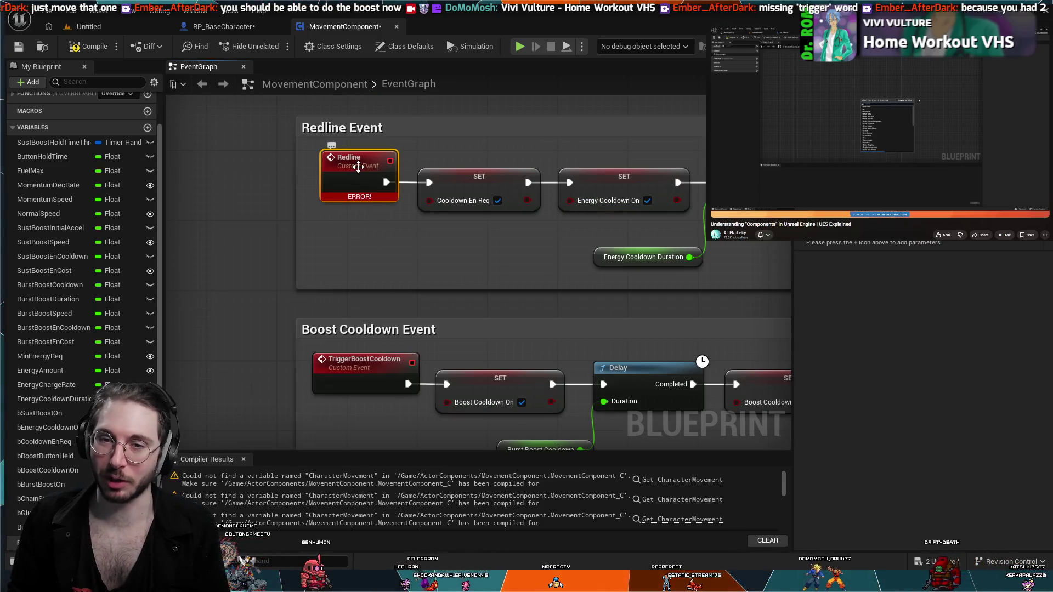
{"action": "double_click", "coordinate": [357, 158]}
{"action": "type", "text": "Trigger"}
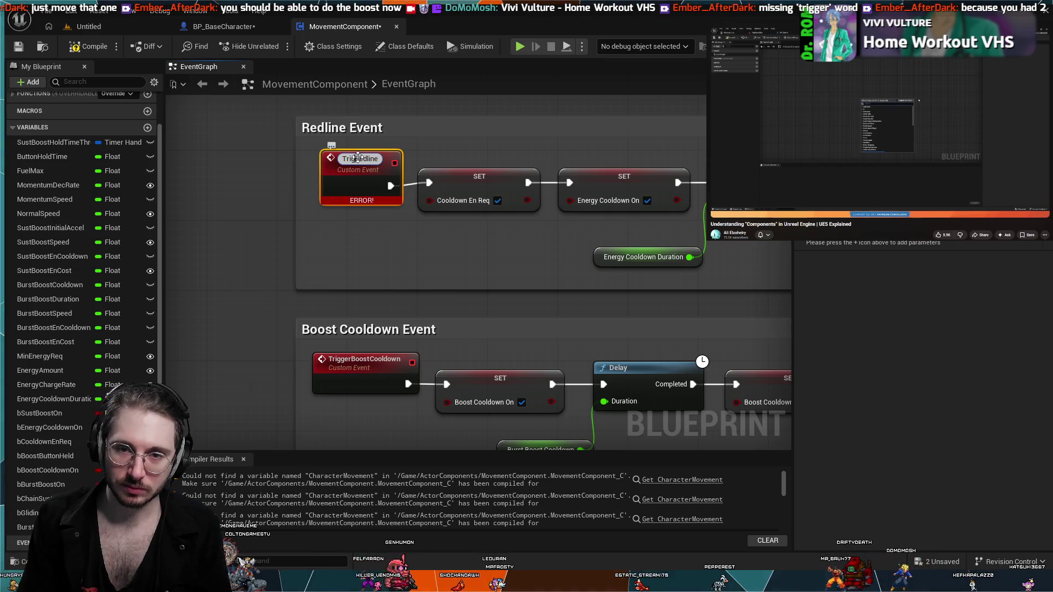
{"action": "key", "text": "ctrl+z"}
{"action": "key", "text": "Return"}
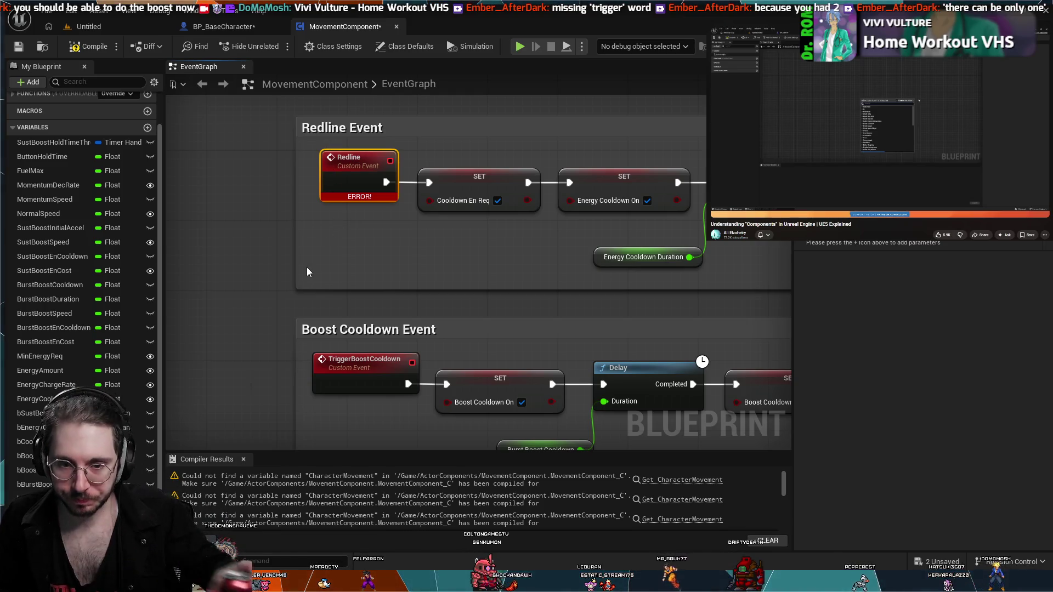
{"action": "scroll", "coordinate": [309, 287], "scroll_direction": "down", "scroll_amount": 4}
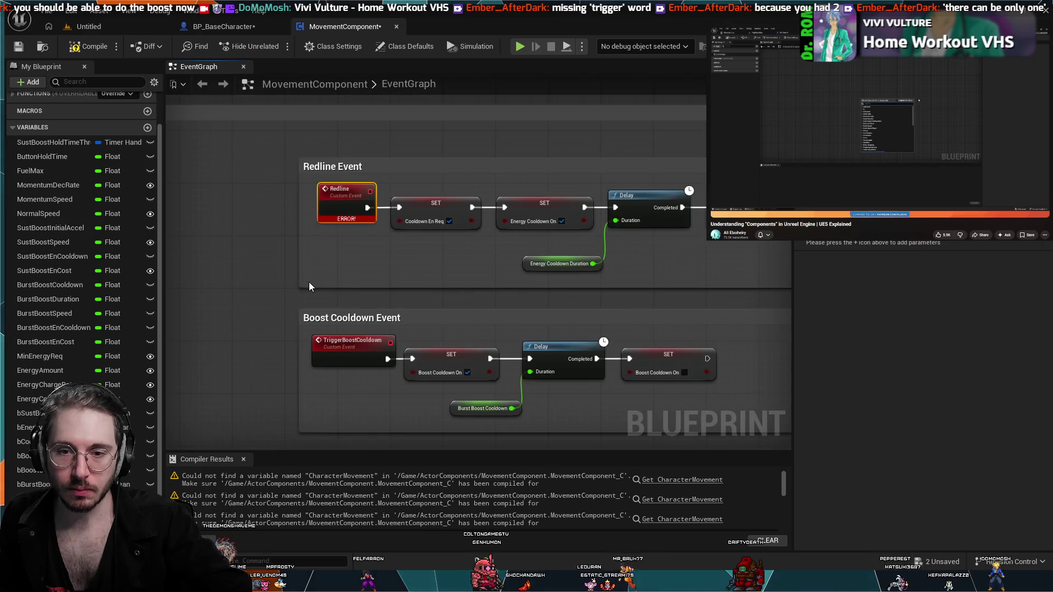
- Close the compiler results and search the blueprint for 'redline'
{"action": "left_click_drag", "start_coordinate": [310, 287], "coordinate": [502, 185]}
{"action": "scroll", "coordinate": [416, 285], "scroll_direction": "down", "scroll_amount": 6}
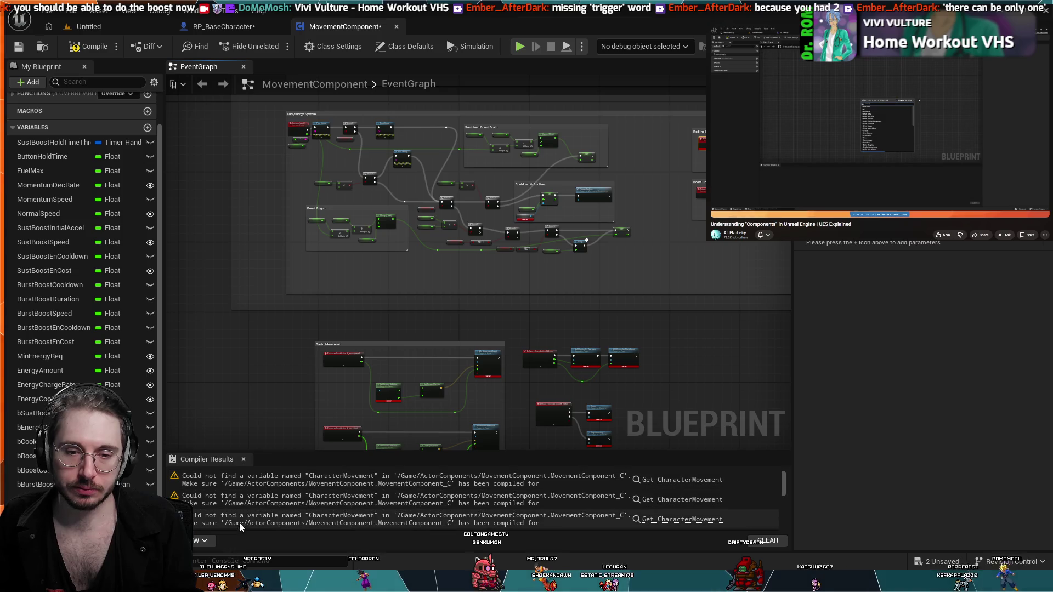
{"action": "left_click", "coordinate": [244, 460]}
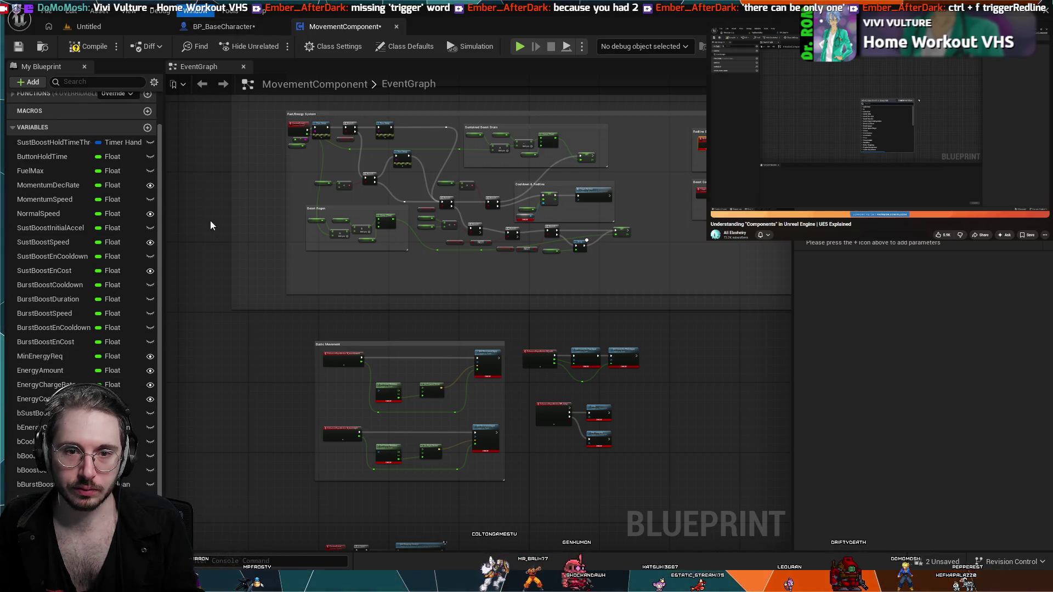
{"action": "key", "text": "ctrl+f"}
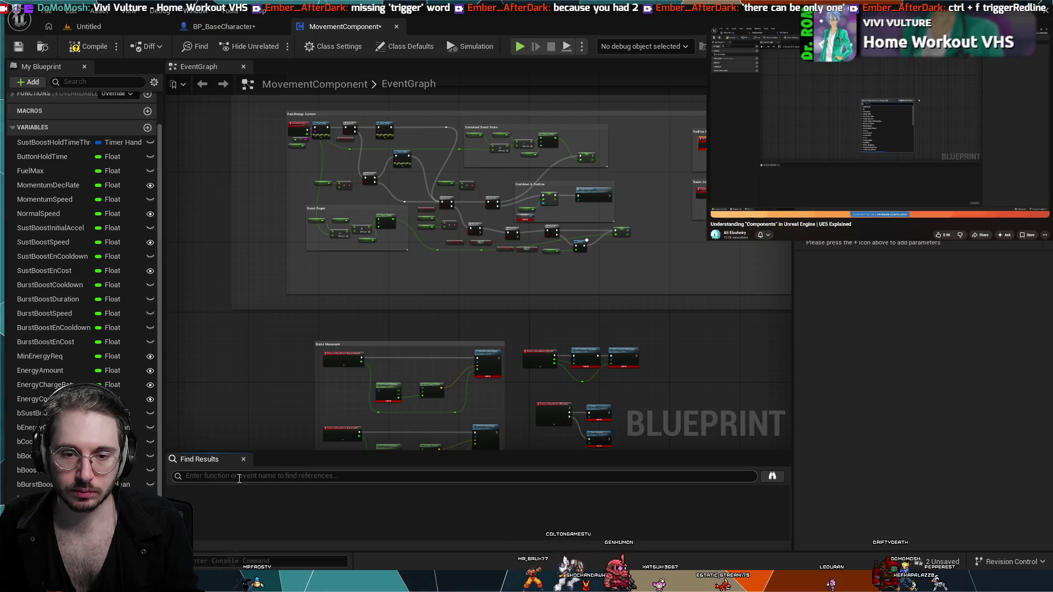
{"action": "type", "text": "rfedline"}
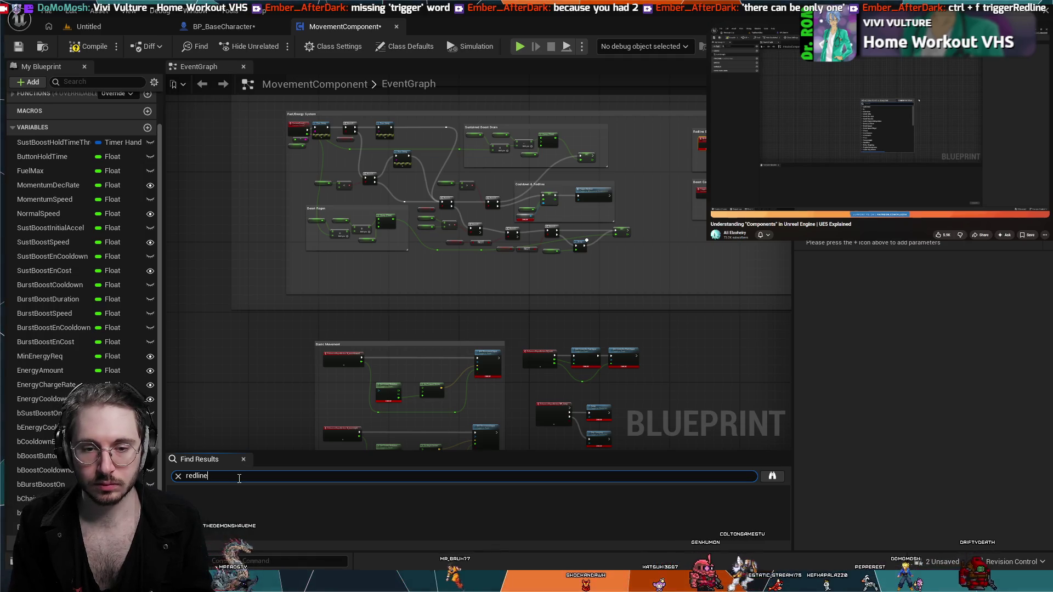
{"action": "key", "text": "Return"}
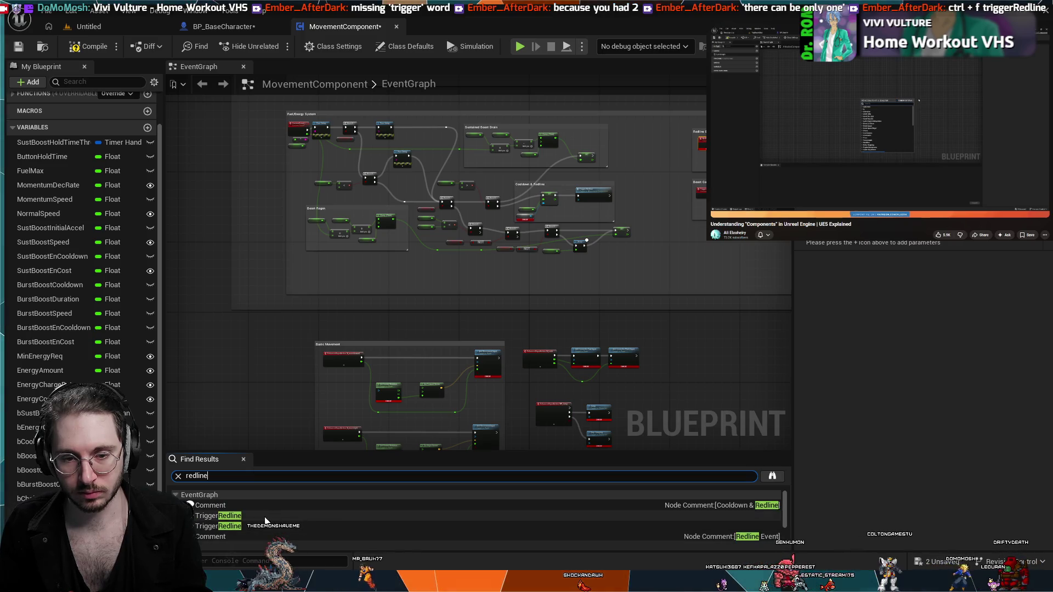
- Jump through the Trigger Redline results and open the TriggerRedline function graph
{"action": "left_click", "coordinate": [262, 517]}
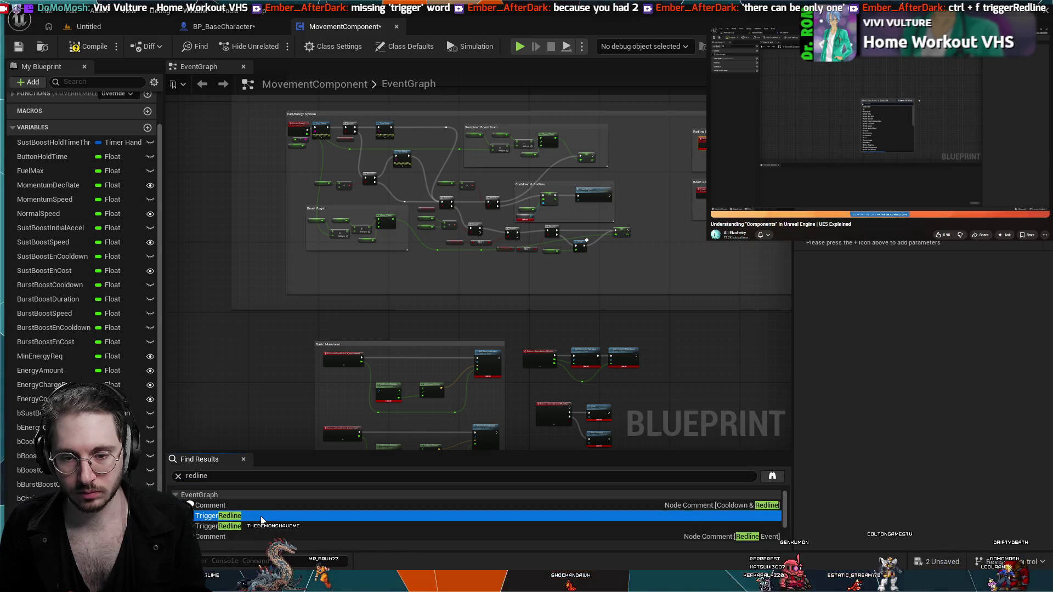
{"action": "double_click", "coordinate": [262, 516]}
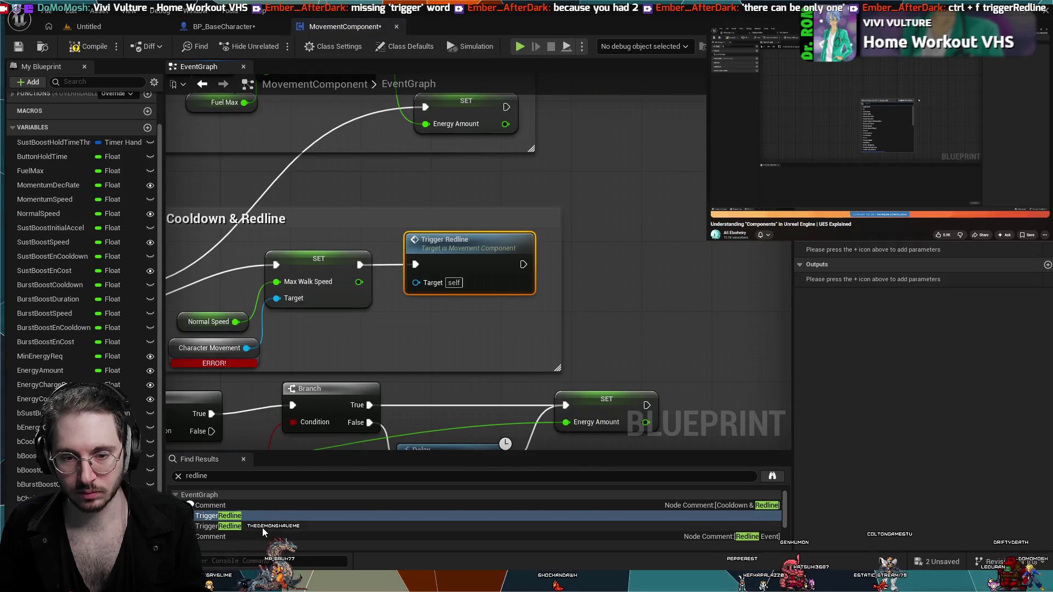
{"action": "double_click", "coordinate": [262, 526]}
{"action": "scroll", "coordinate": [262, 519], "scroll_direction": "down", "scroll_amount": 1}
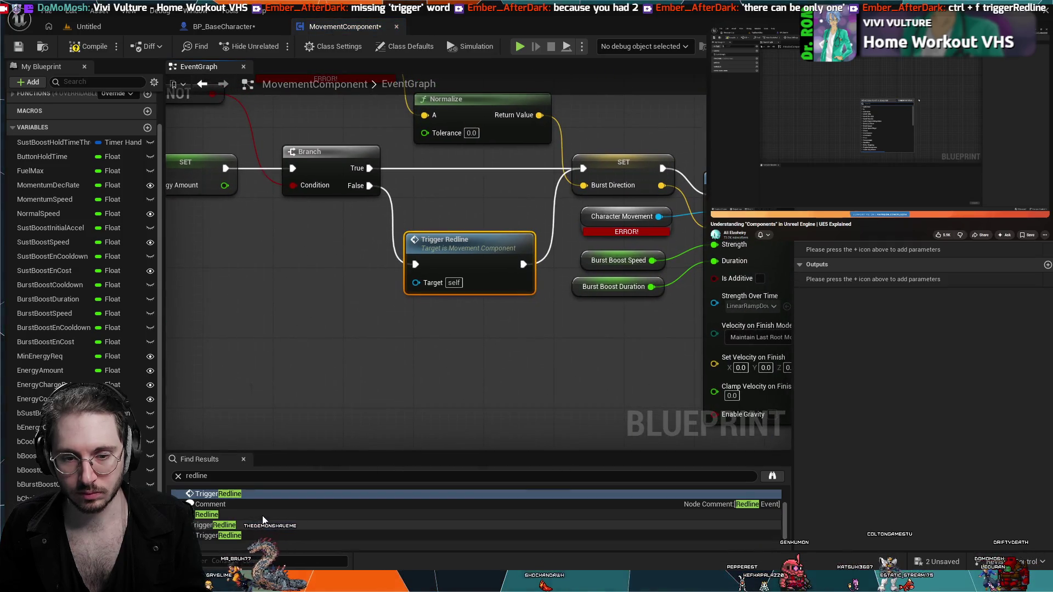
{"action": "double_click", "coordinate": [262, 517]}
{"action": "left_click", "coordinate": [258, 537]}
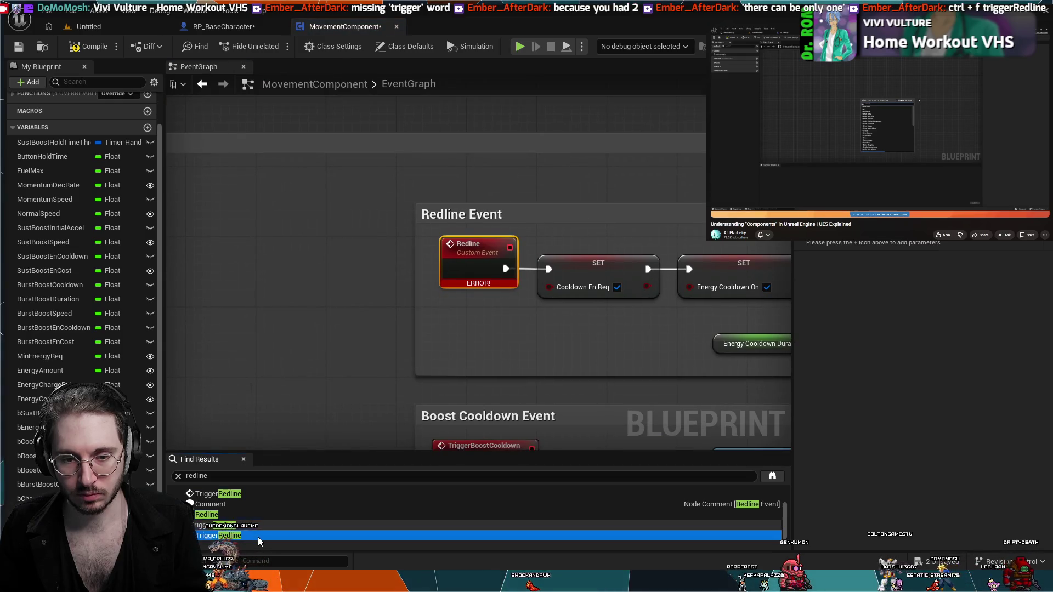
{"action": "double_click", "coordinate": [258, 537]}
{"action": "left_click", "coordinate": [258, 521]}
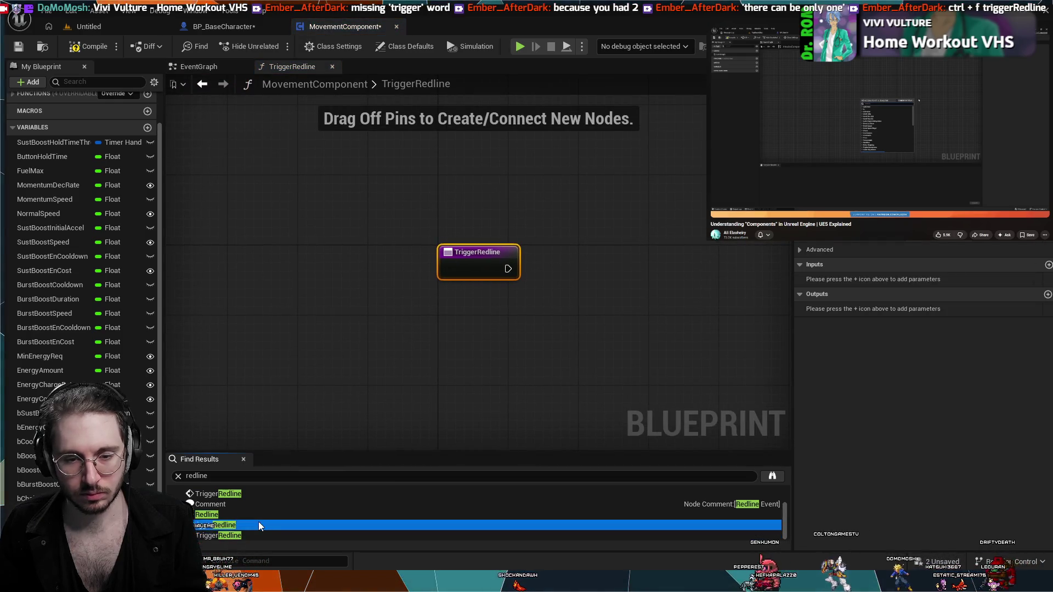
{"action": "double_click", "coordinate": [260, 516]}
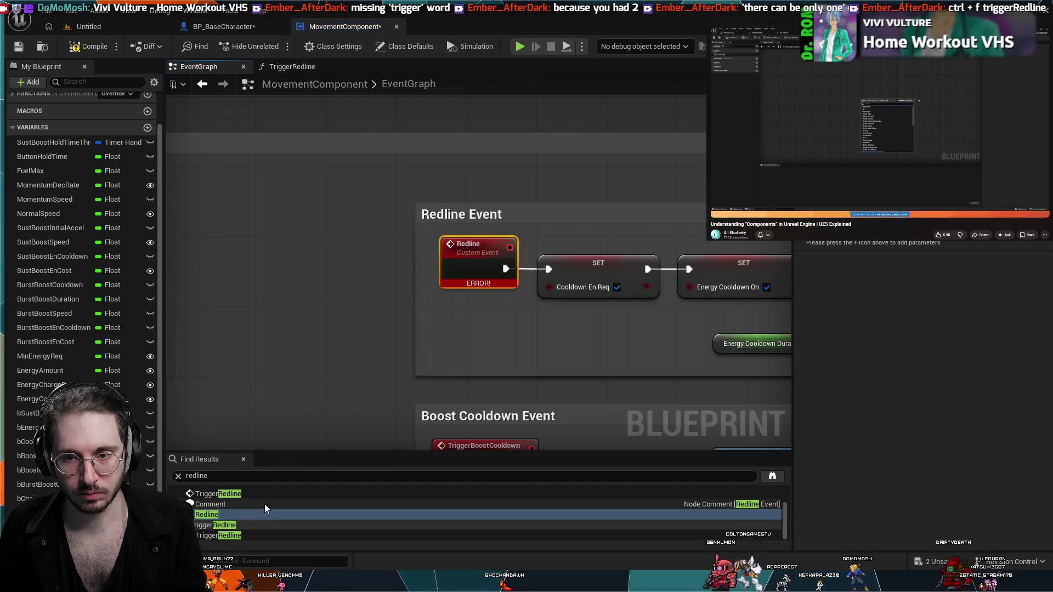
- Jump to the Trigger Redline call inside the Cooldown & Redline group and review it
{"action": "scroll", "coordinate": [266, 502], "scroll_direction": "up", "scroll_amount": 1}
{"action": "left_click", "coordinate": [262, 518]}
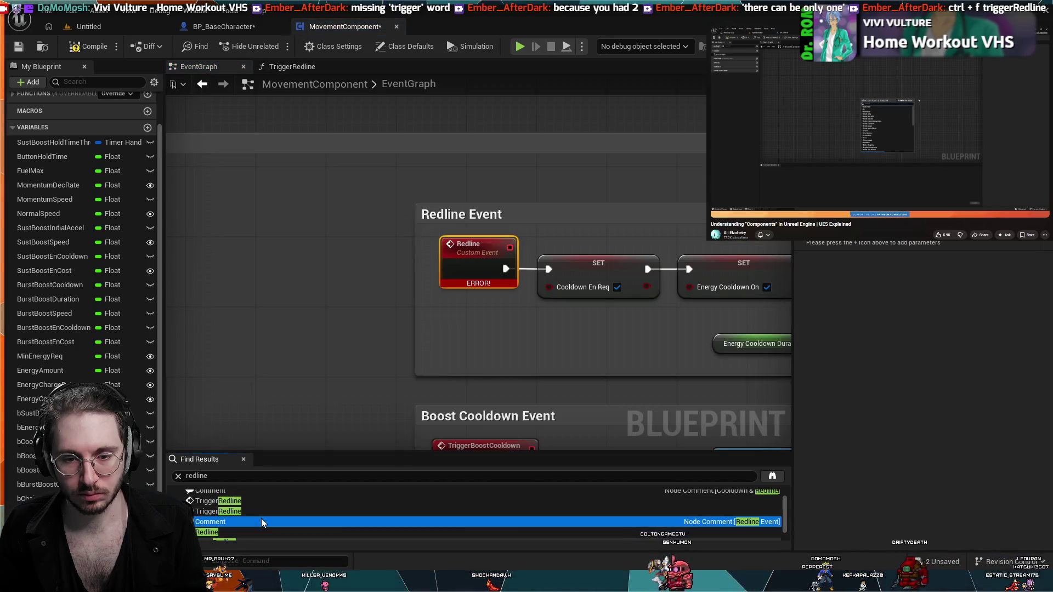
{"action": "double_click", "coordinate": [264, 503]}
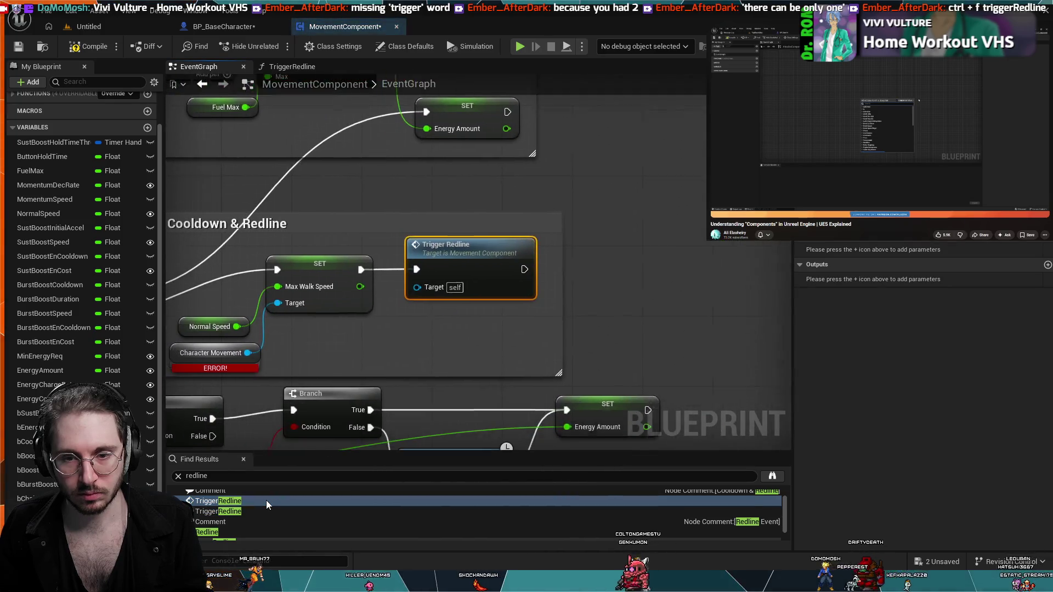
{"action": "scroll", "coordinate": [265, 500], "scroll_direction": "up", "scroll_amount": 1}
{"action": "left_click", "coordinate": [266, 502]}
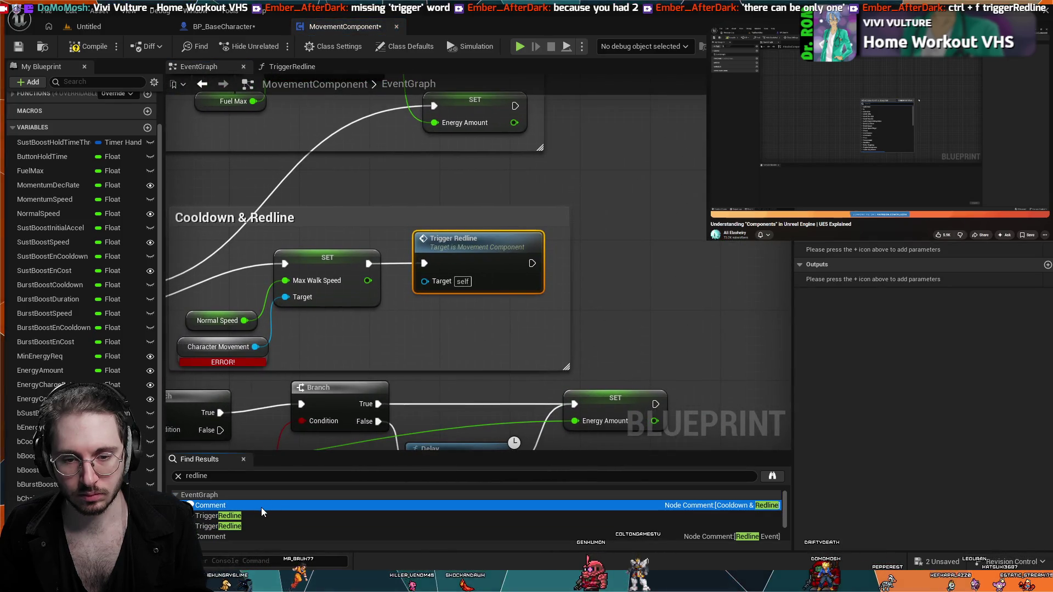
{"action": "scroll", "coordinate": [261, 508], "scroll_direction": "down", "scroll_amount": 1}
{"action": "scroll", "coordinate": [261, 508], "scroll_direction": "down", "scroll_amount": 2}
{"action": "scroll", "coordinate": [753, 323], "scroll_direction": "down", "scroll_amount": 1}
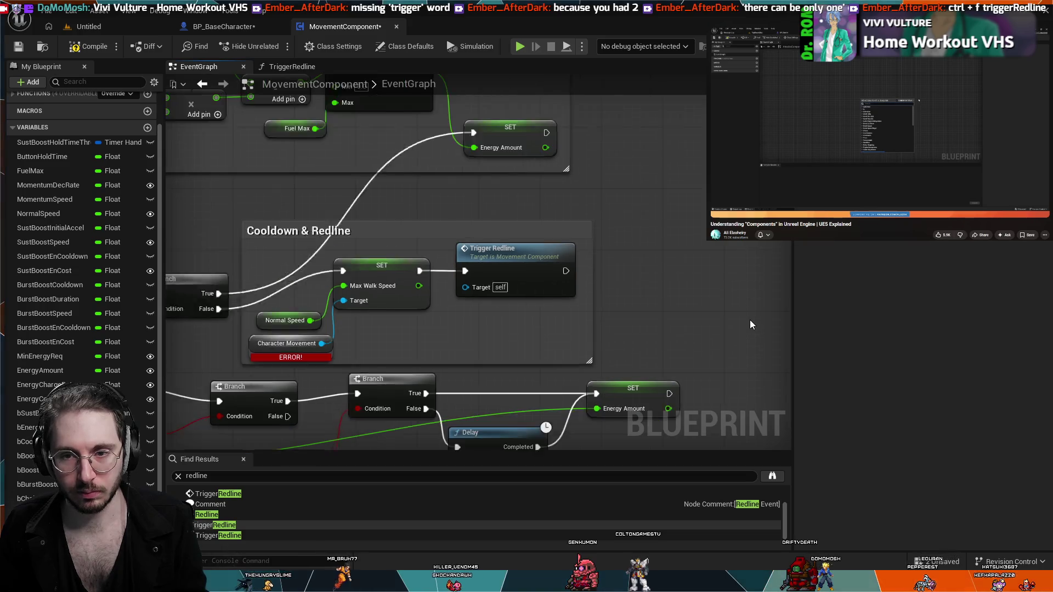
{"action": "scroll", "coordinate": [751, 325], "scroll_direction": "down", "scroll_amount": 4}
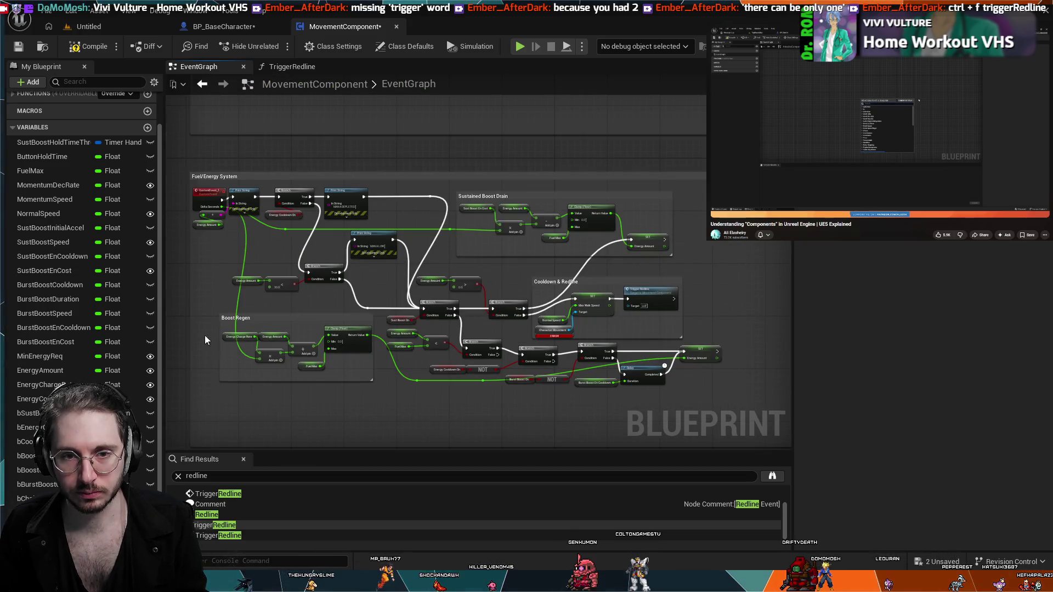
{"action": "scroll", "coordinate": [384, 304], "scroll_direction": "up", "scroll_amount": 4}
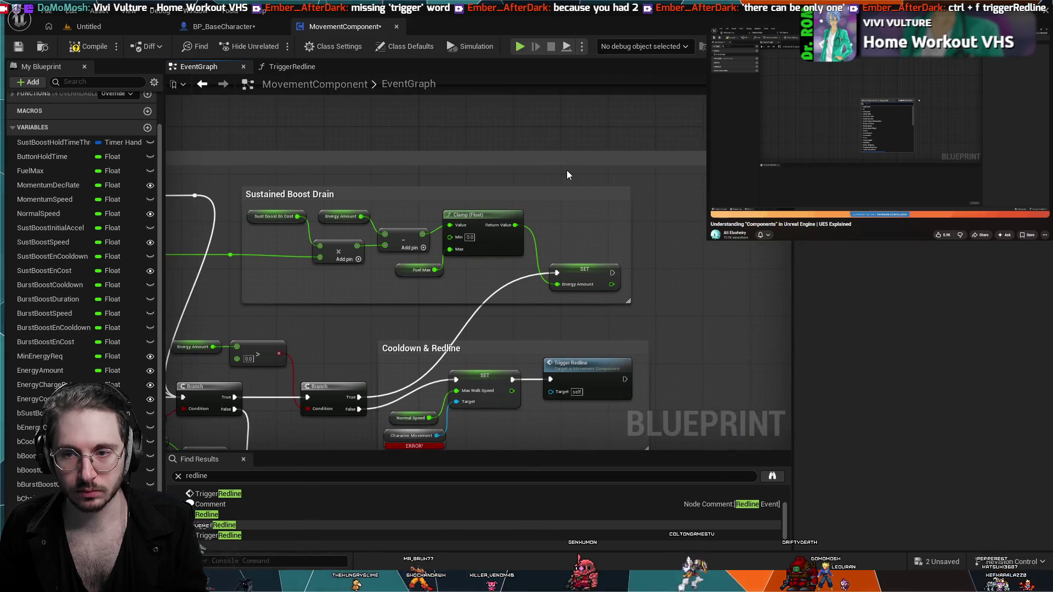
{"action": "scroll", "coordinate": [604, 203], "scroll_direction": "down", "scroll_amount": 2}
{"action": "left_click_drag", "start_coordinate": [648, 234], "coordinate": [597, 246]}
{"action": "key", "text": "ctrl+f"}
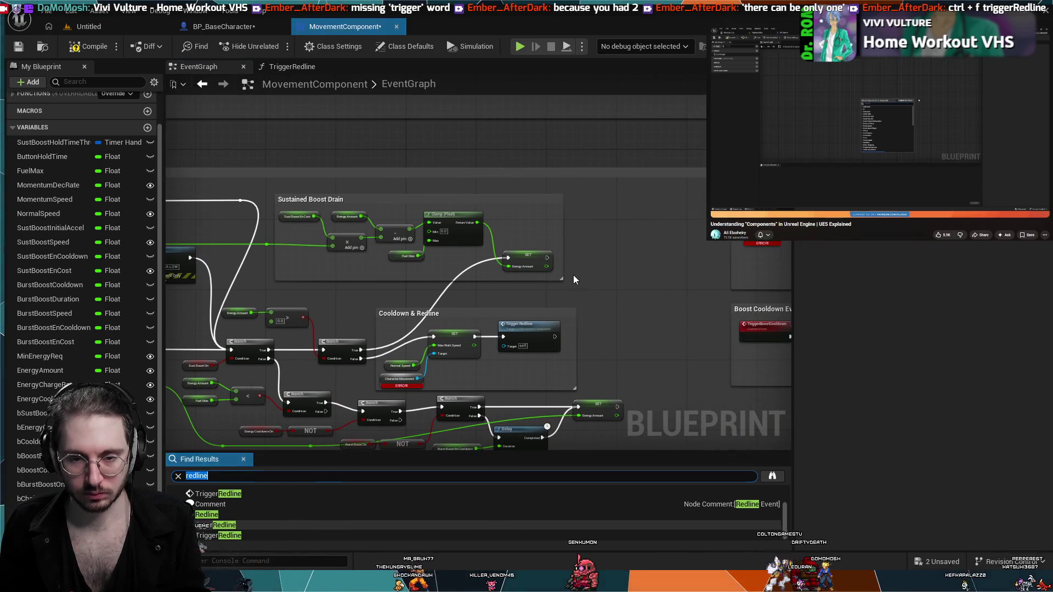
- Search for 'triggerredline' and jump to each match, including the function graph
{"action": "type", "text": "trigger"}
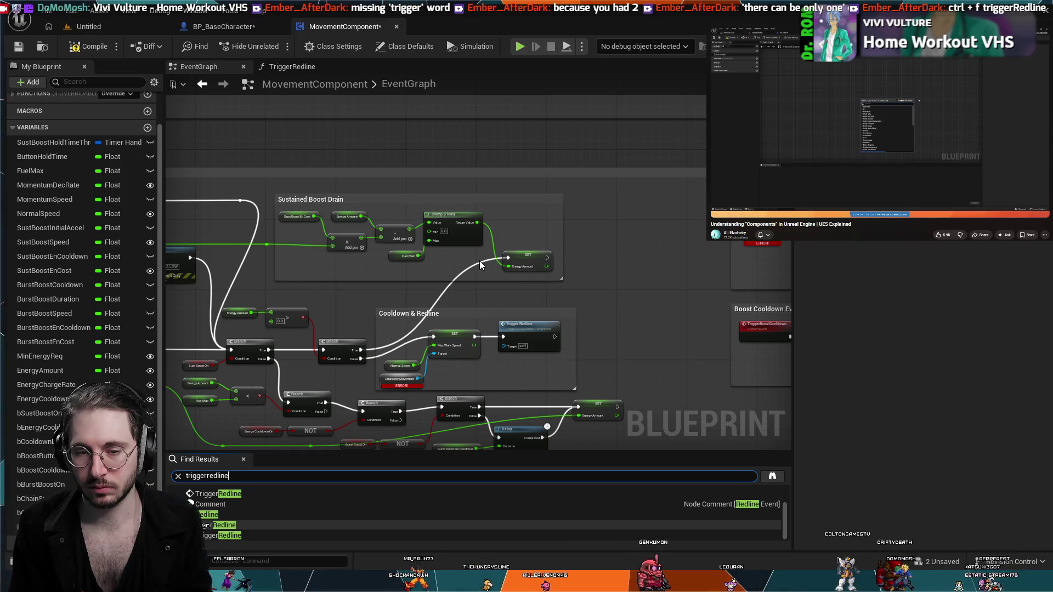
{"action": "key", "text": "Return"}
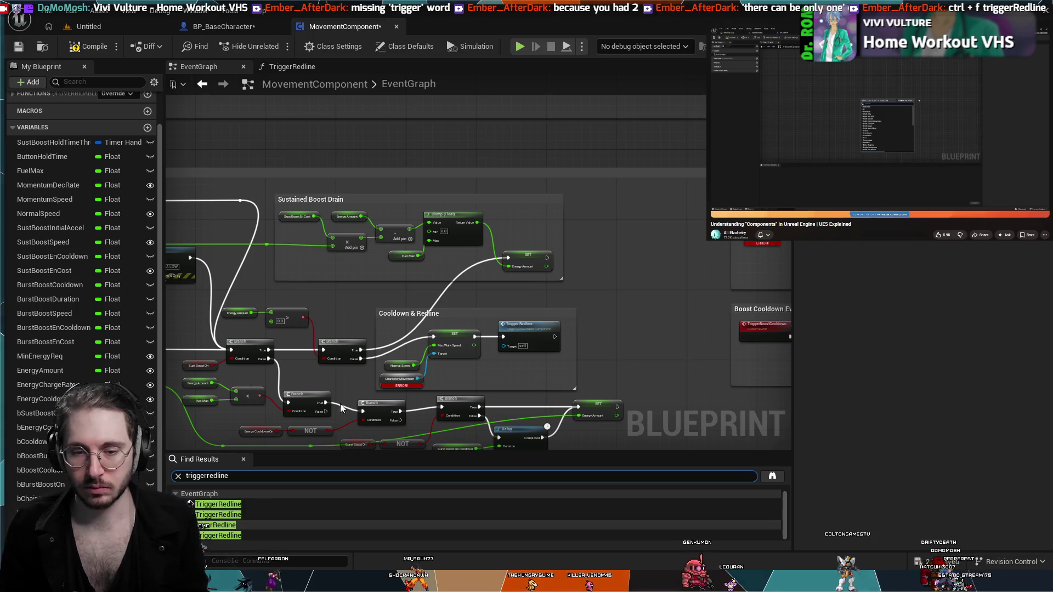
{"action": "left_click", "coordinate": [252, 540]}
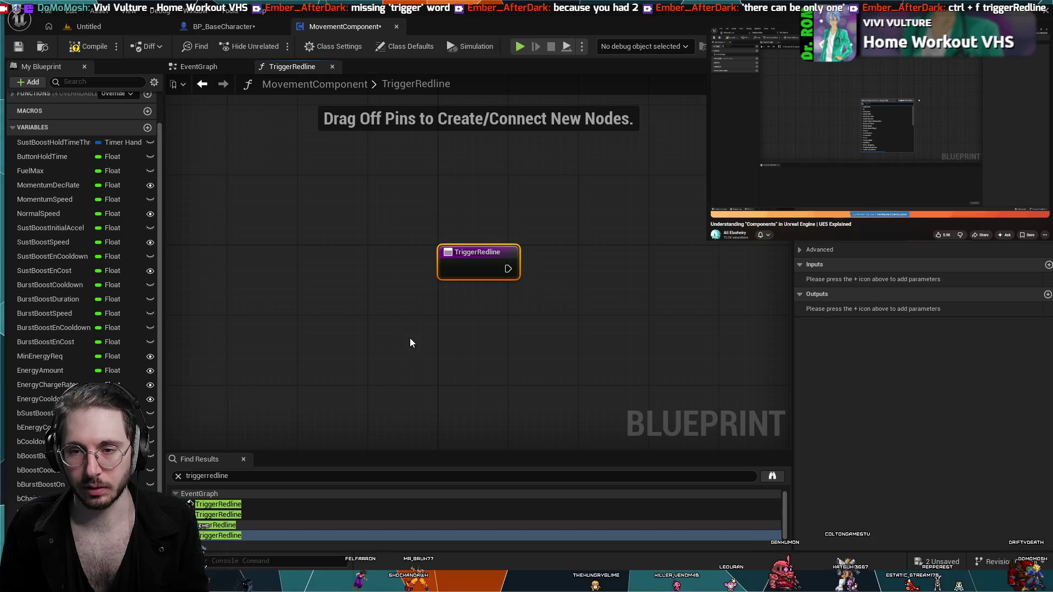
{"action": "left_click", "coordinate": [266, 528]}
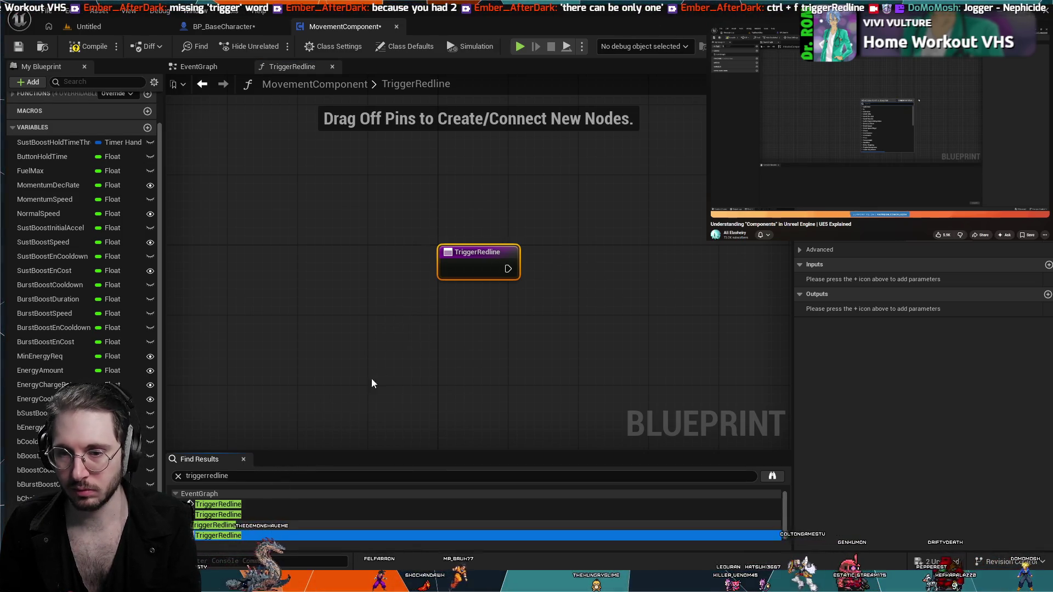
{"action": "left_click_drag", "start_coordinate": [434, 337], "coordinate": [498, 243]}
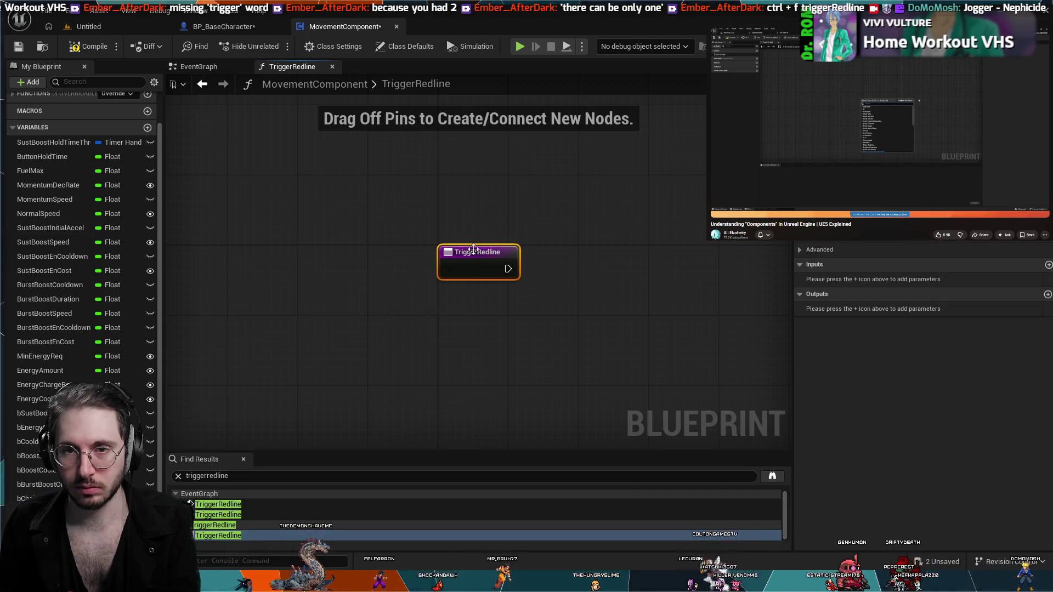
{"action": "left_click", "coordinate": [332, 66]}
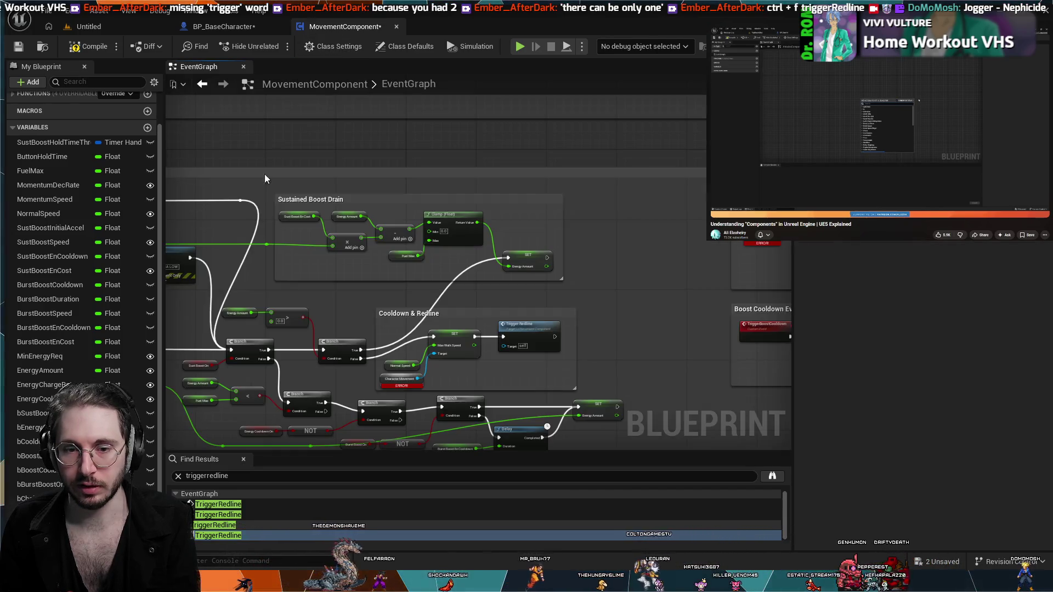
{"action": "left_click", "coordinate": [226, 524]}
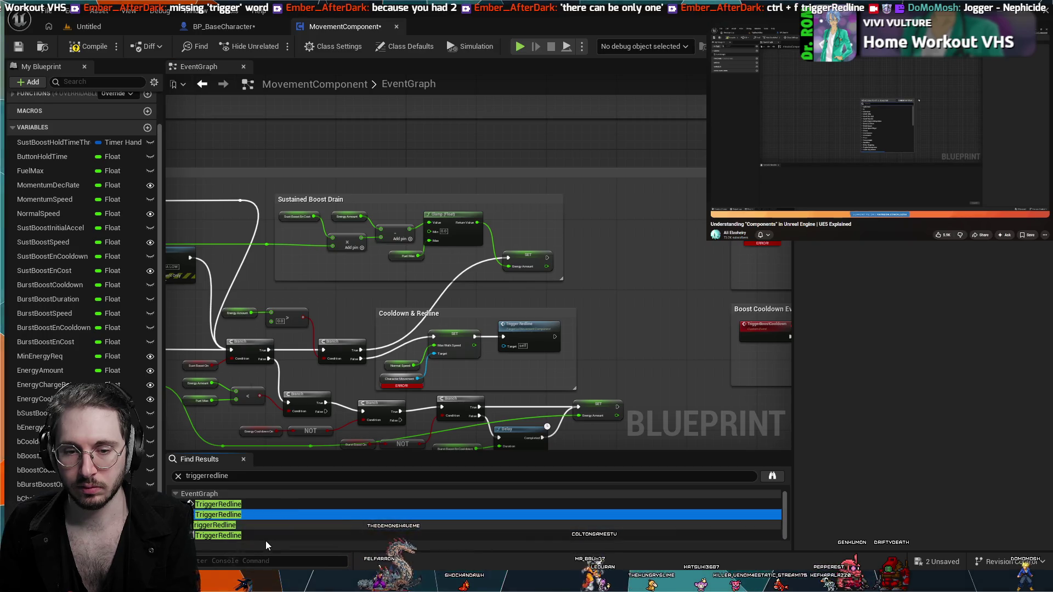
{"action": "left_click", "coordinate": [266, 538]}
{"action": "left_click", "coordinate": [265, 536]}
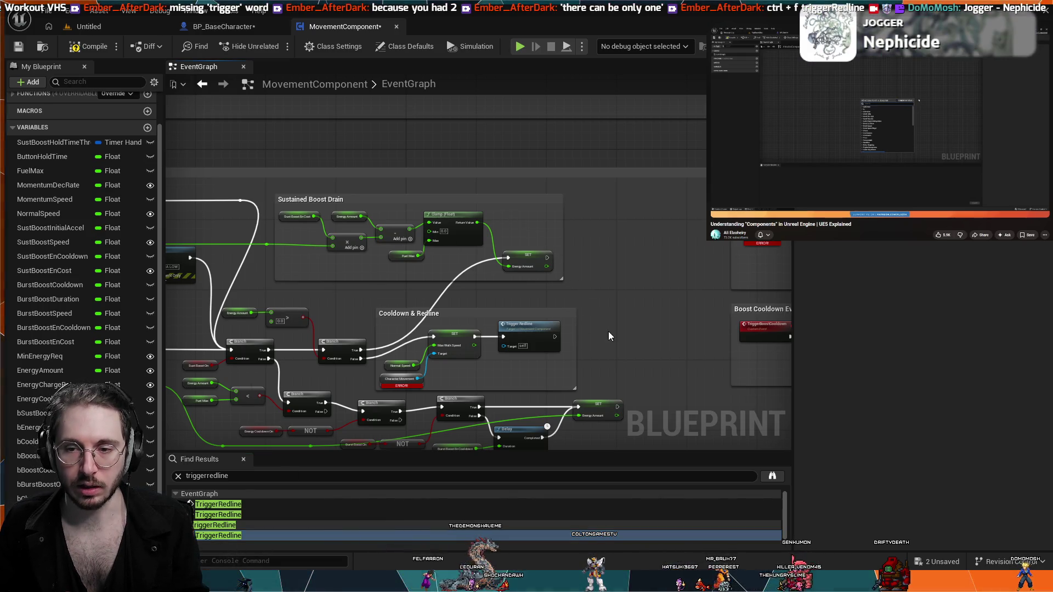
- Jump to the last TriggerRedline match and survey the Basic Movement and Fuel/Energy System groups
{"action": "left_click_drag", "start_coordinate": [608, 331], "coordinate": [549, 295]}
{"action": "scroll", "coordinate": [571, 331], "scroll_direction": "down", "scroll_amount": 3}
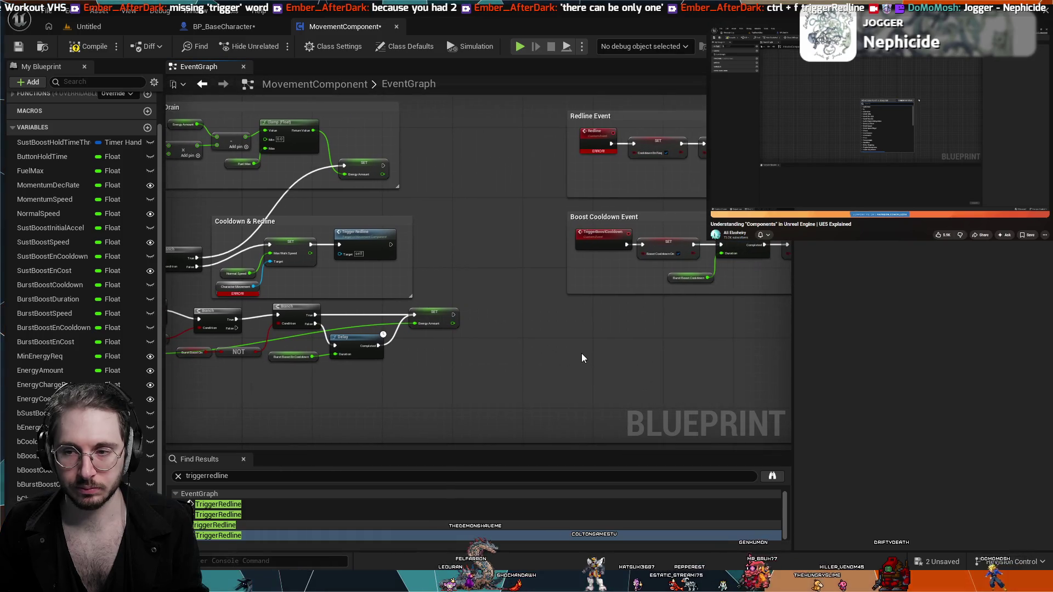
{"action": "scroll", "coordinate": [584, 346], "scroll_direction": "up", "scroll_amount": 2}
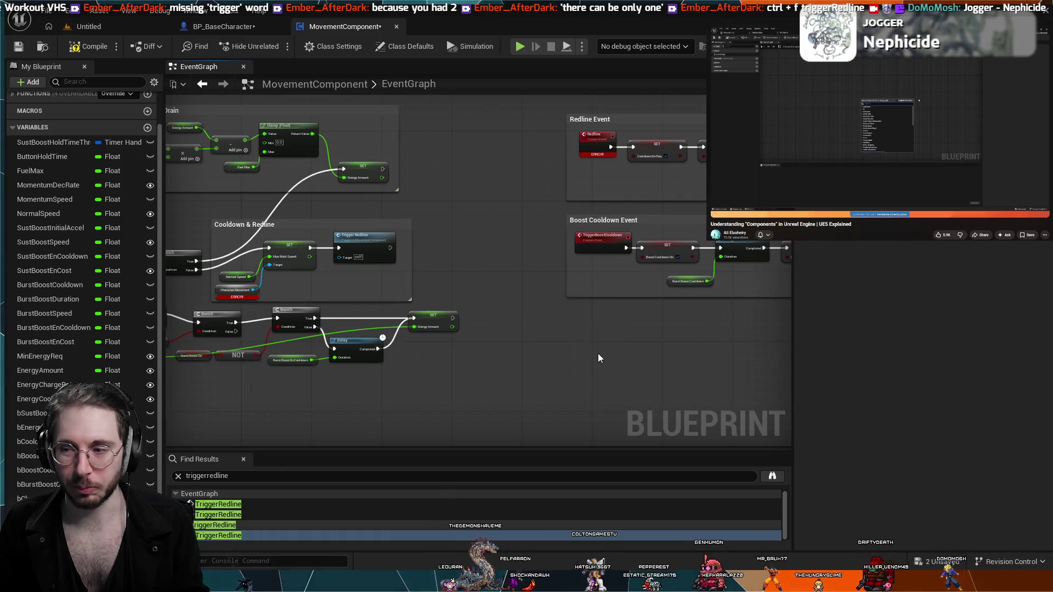
{"action": "double_click", "coordinate": [557, 536]}
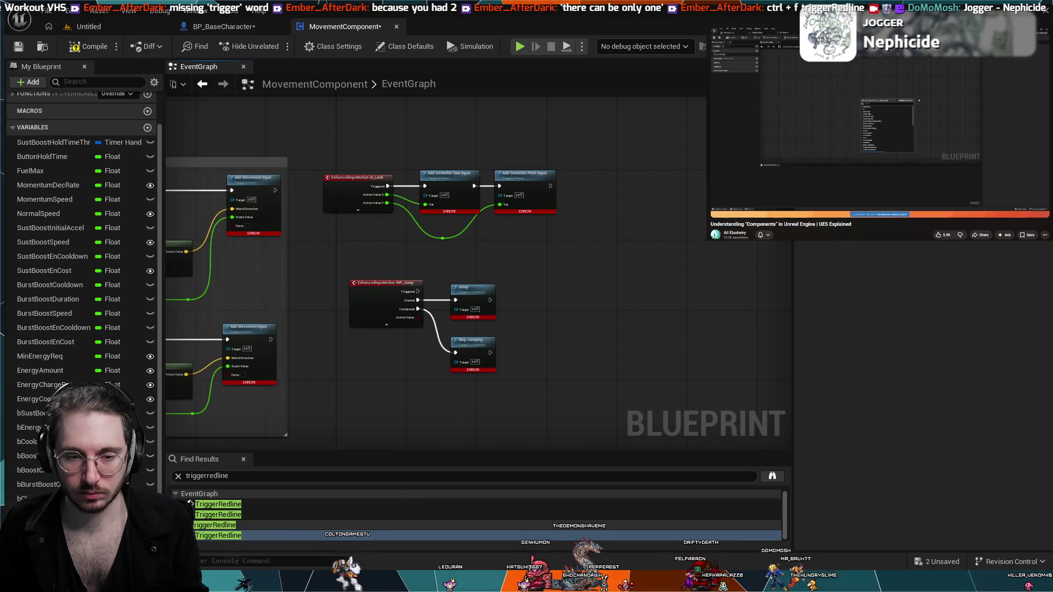
{"action": "left_click_drag", "start_coordinate": [300, 357], "coordinate": [548, 379]}
{"action": "left_click_drag", "start_coordinate": [262, 396], "coordinate": [409, 396]}
{"action": "mouse_move", "coordinate": [195, 265]}
{"action": "left_mouse_down"}
{"action": "mouse_move", "coordinate": [358, 262]}
{"action": "mouse_move", "coordinate": [247, 395]}
{"action": "mouse_move", "coordinate": [348, 233]}
{"action": "left_mouse_up"}
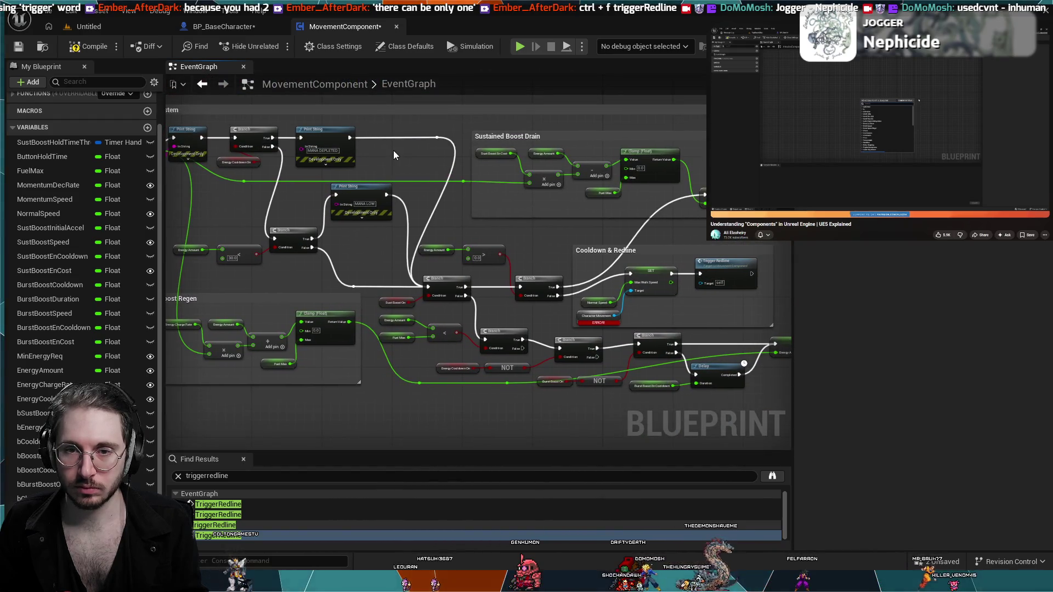
{"action": "mouse_move", "coordinate": [393, 150]}
{"action": "left_mouse_down"}
{"action": "mouse_move", "coordinate": [452, 152]}
{"action": "mouse_move", "coordinate": [349, 224]}
{"action": "mouse_move", "coordinate": [216, 217]}
{"action": "left_mouse_up"}
{"action": "scroll", "coordinate": [452, 151], "scroll_direction": "up", "scroll_amount": 2}
{"action": "scroll", "coordinate": [216, 217], "scroll_direction": "up", "scroll_amount": 2}
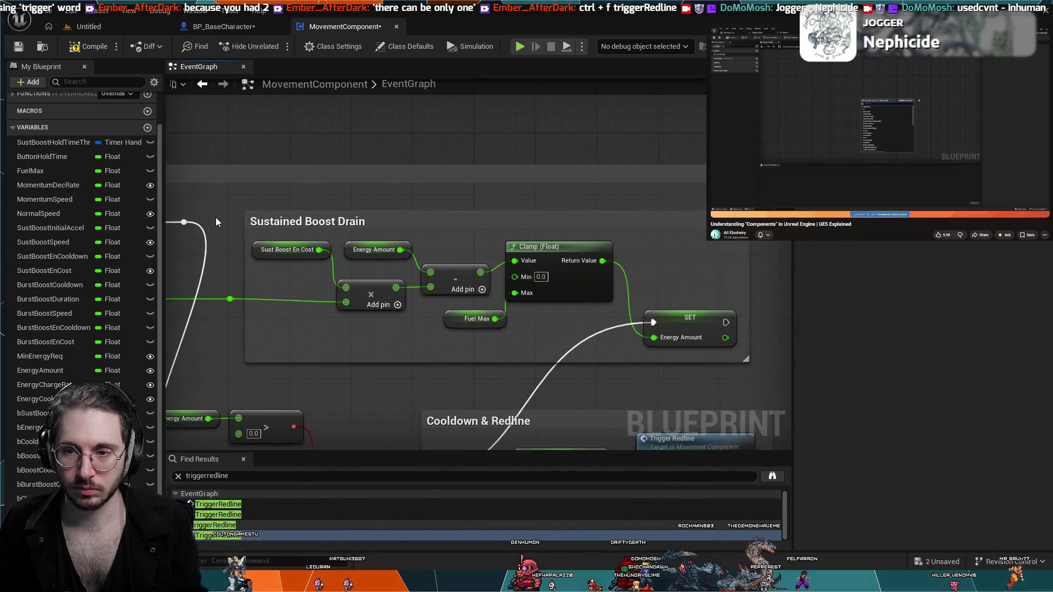
{"action": "scroll", "coordinate": [215, 217], "scroll_direction": "down", "scroll_amount": 2}
- Inspect the Redline, Boost Cooldown and Burst Boost chains around the Trigger Redline and Clamp nodes
{"action": "mouse_move", "coordinate": [451, 202]}
{"action": "left_mouse_down"}
{"action": "mouse_move", "coordinate": [444, 333]}
{"action": "mouse_move", "coordinate": [477, 430]}
{"action": "mouse_move", "coordinate": [563, 239]}
{"action": "mouse_move", "coordinate": [576, 280]}
{"action": "mouse_move", "coordinate": [369, 294]}
{"action": "mouse_move", "coordinate": [404, 266]}
{"action": "mouse_move", "coordinate": [472, 291]}
{"action": "mouse_move", "coordinate": [472, 245]}
{"action": "mouse_move", "coordinate": [322, 254]}
{"action": "mouse_move", "coordinate": [519, 231]}
{"action": "mouse_move", "coordinate": [472, 236]}
{"action": "left_mouse_up"}
{"action": "scroll", "coordinate": [563, 238], "scroll_direction": "down", "scroll_amount": 1}
{"action": "scroll", "coordinate": [551, 242], "scroll_direction": "up", "scroll_amount": 1}
{"action": "scroll", "coordinate": [390, 233], "scroll_direction": "up", "scroll_amount": 5}
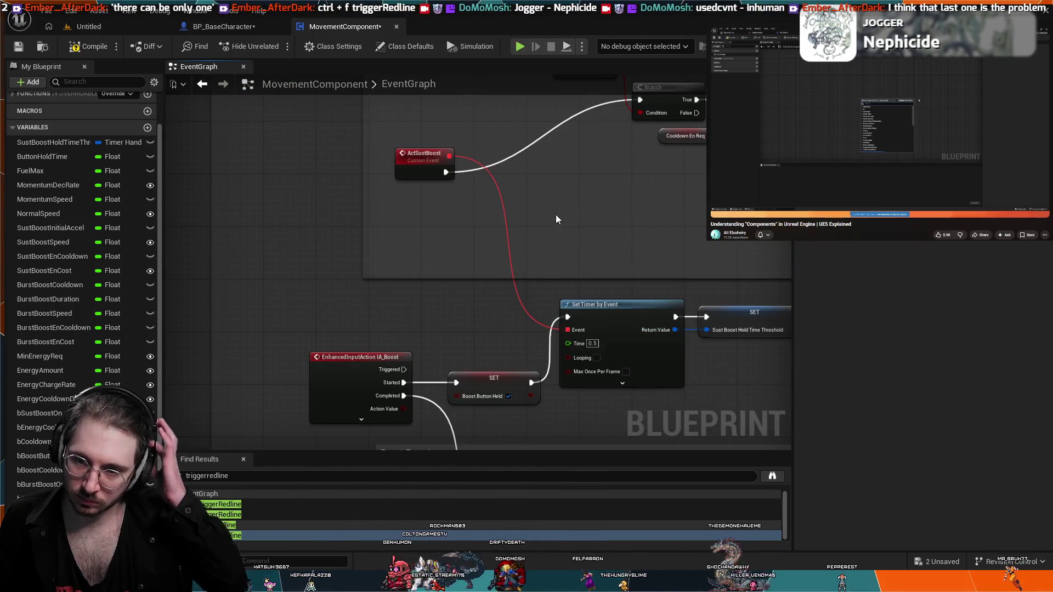
{"action": "left_click_drag", "start_coordinate": [556, 219], "coordinate": [432, 150]}
{"action": "scroll", "coordinate": [487, 282], "scroll_direction": "down", "scroll_amount": 3}
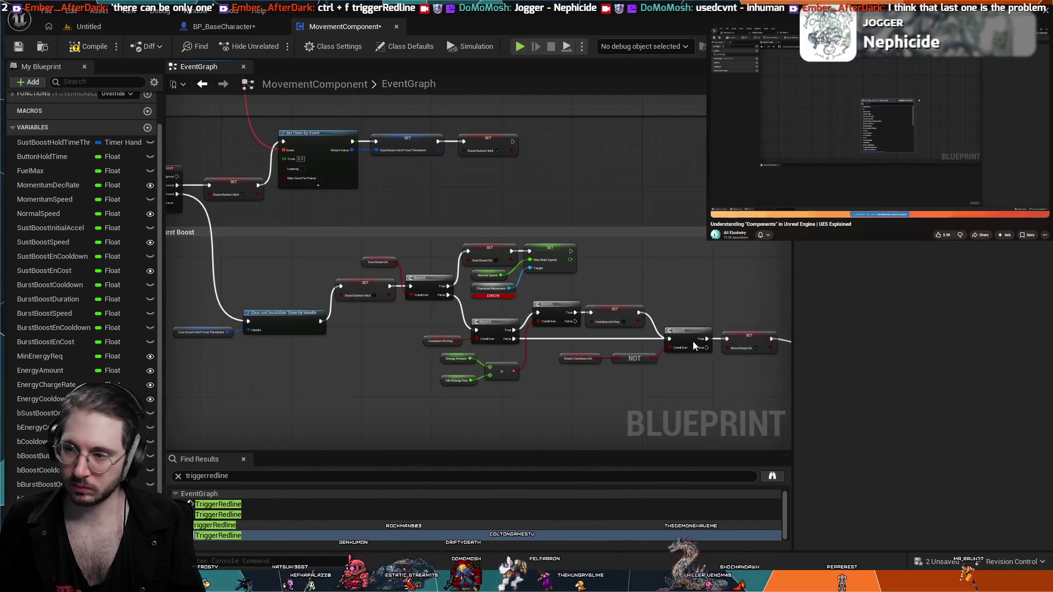
{"action": "mouse_move", "coordinate": [693, 341]}
{"action": "left_mouse_down"}
{"action": "mouse_move", "coordinate": [688, 357]}
{"action": "mouse_move", "coordinate": [483, 307]}
{"action": "mouse_move", "coordinate": [605, 396]}
{"action": "left_mouse_up"}
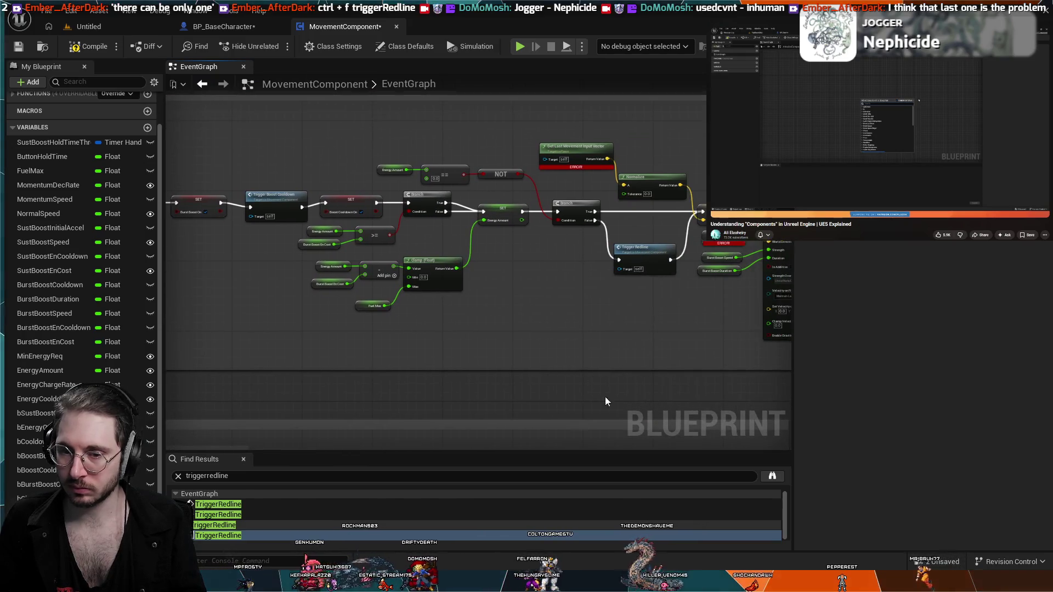
{"action": "left_click", "coordinate": [239, 525]}
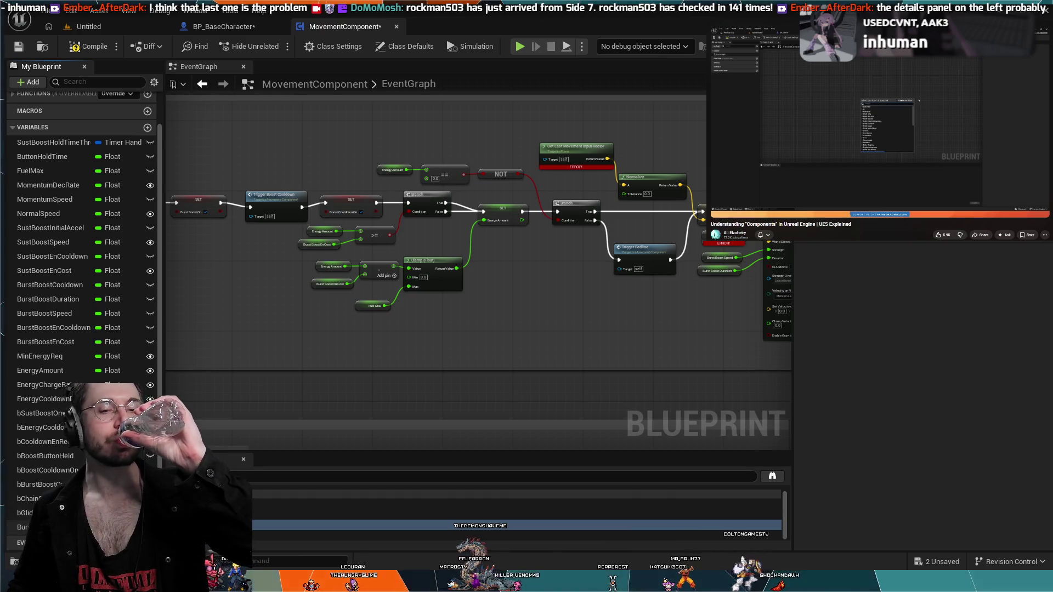
- Delete the TriggerRedline function from My Blueprint's Functions list, then switch to BP_BaseCharacter
{"action": "scroll", "coordinate": [19, 330], "scroll_direction": "up", "scroll_amount": 2}
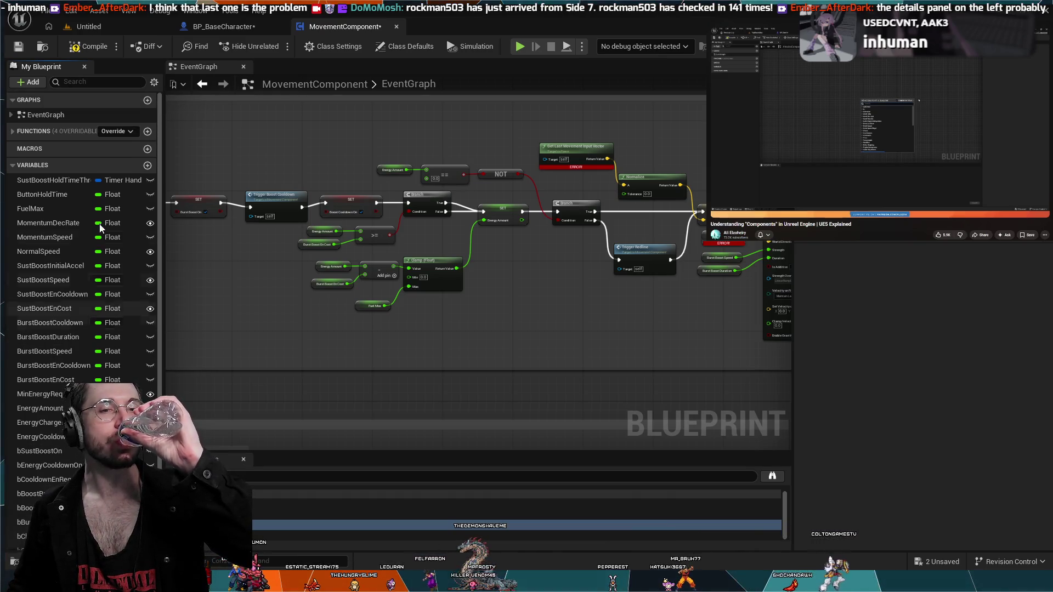
{"action": "left_click", "coordinate": [36, 132]}
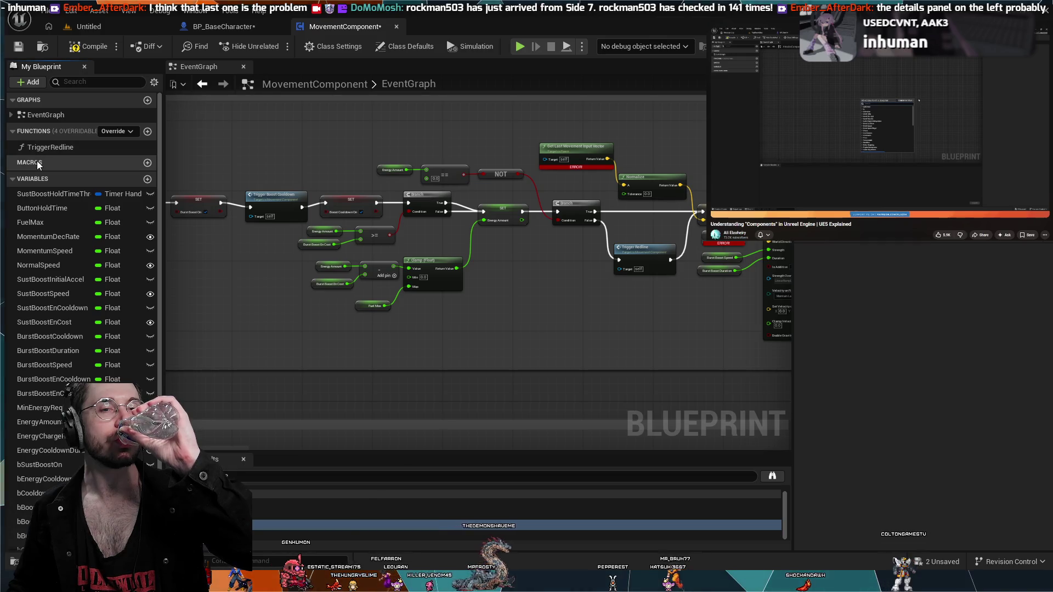
{"action": "left_click", "coordinate": [41, 152]}
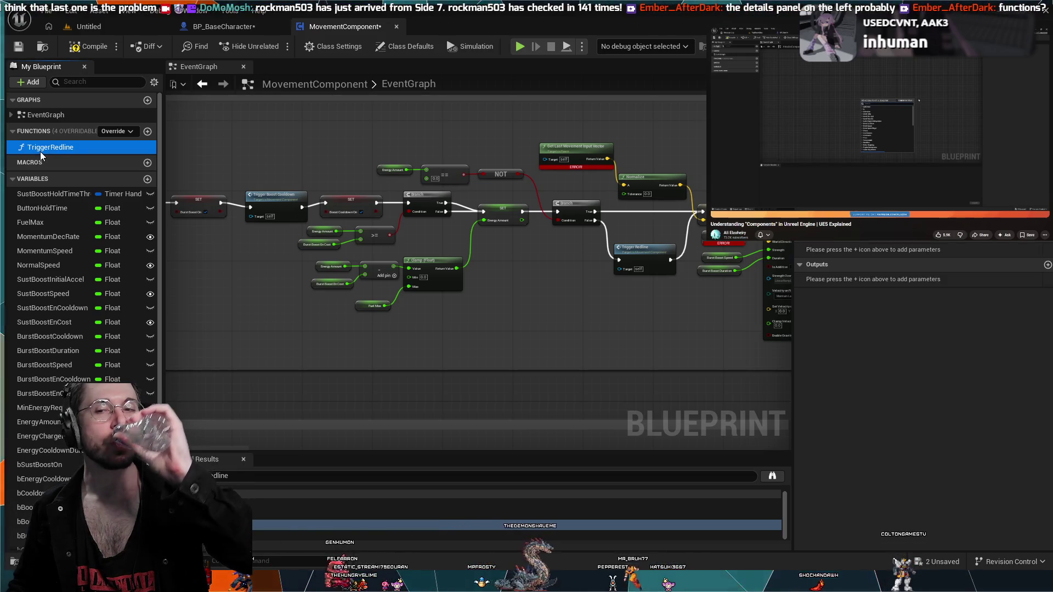
{"action": "left_click", "coordinate": [67, 147]}
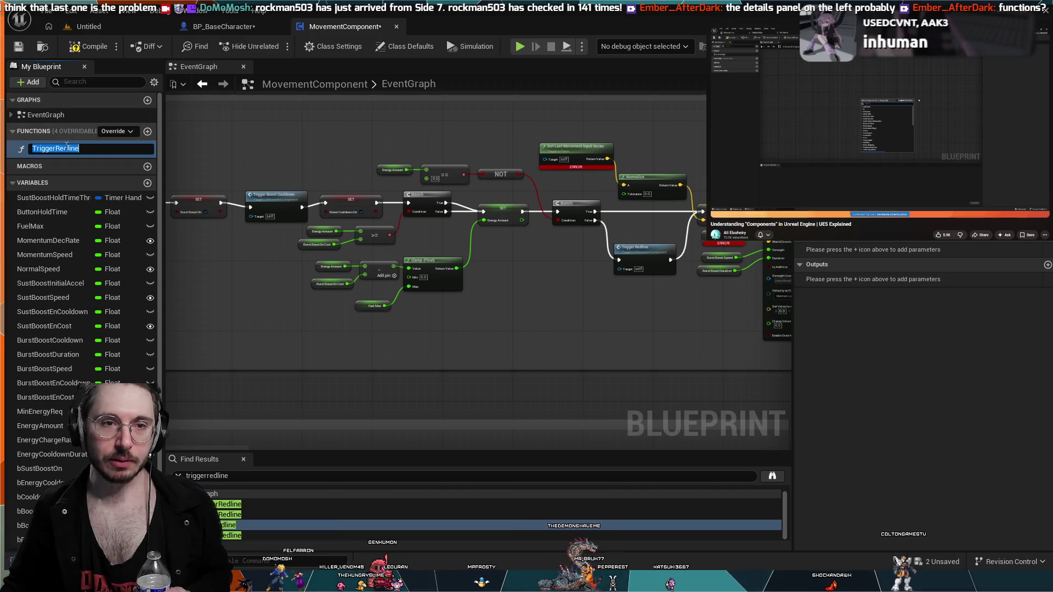
{"action": "left_click", "coordinate": [10, 151]}
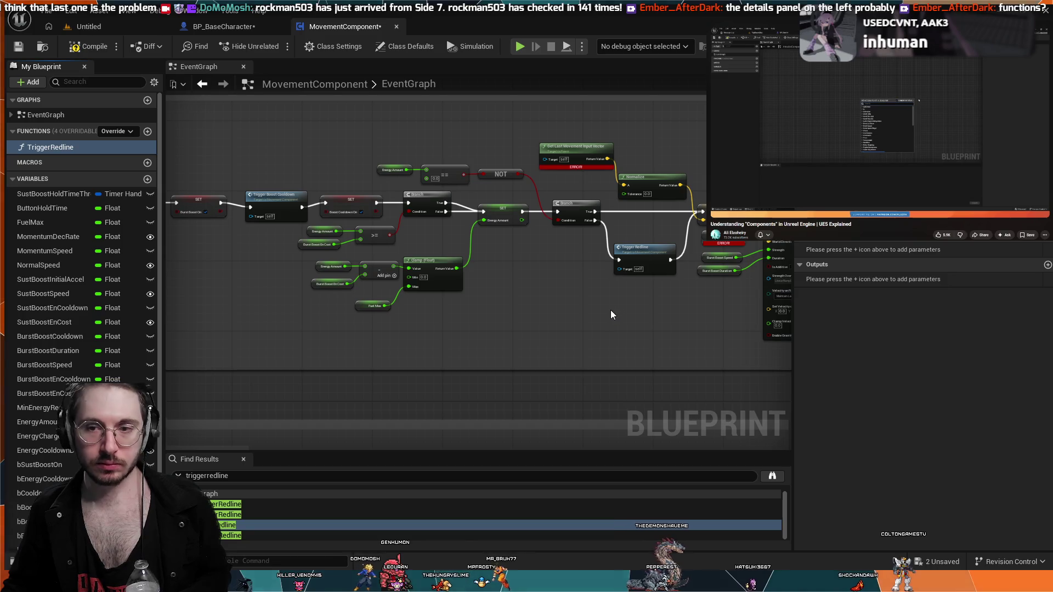
{"action": "key", "text": "Delete"}
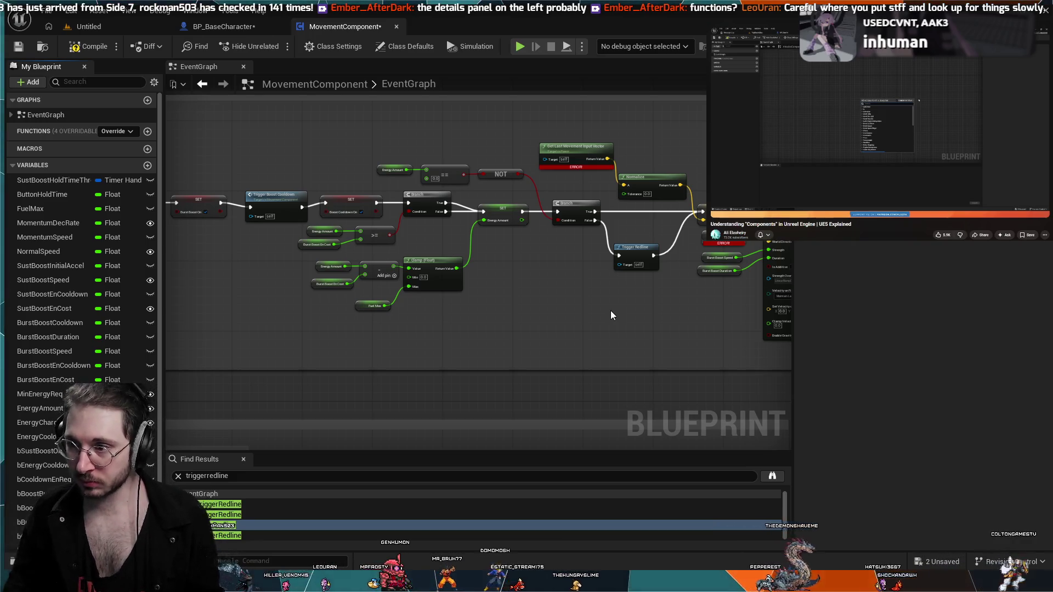
{"action": "scroll", "coordinate": [708, 308], "scroll_direction": "up", "scroll_amount": 3}
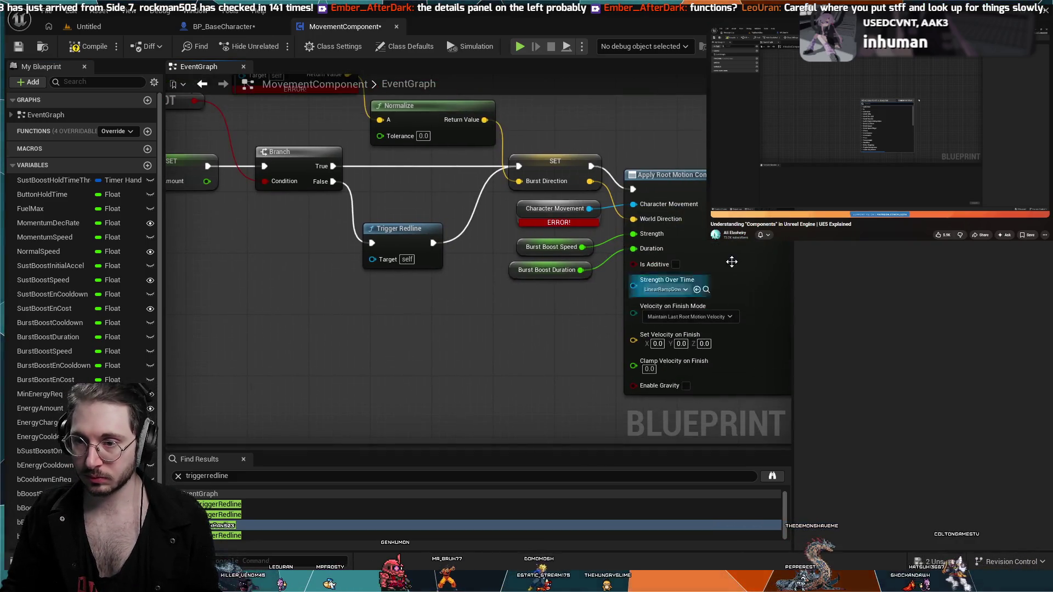
{"action": "scroll", "coordinate": [499, 241], "scroll_direction": "up", "scroll_amount": 1}
{"action": "scroll", "coordinate": [498, 241], "scroll_direction": "down", "scroll_amount": 8}
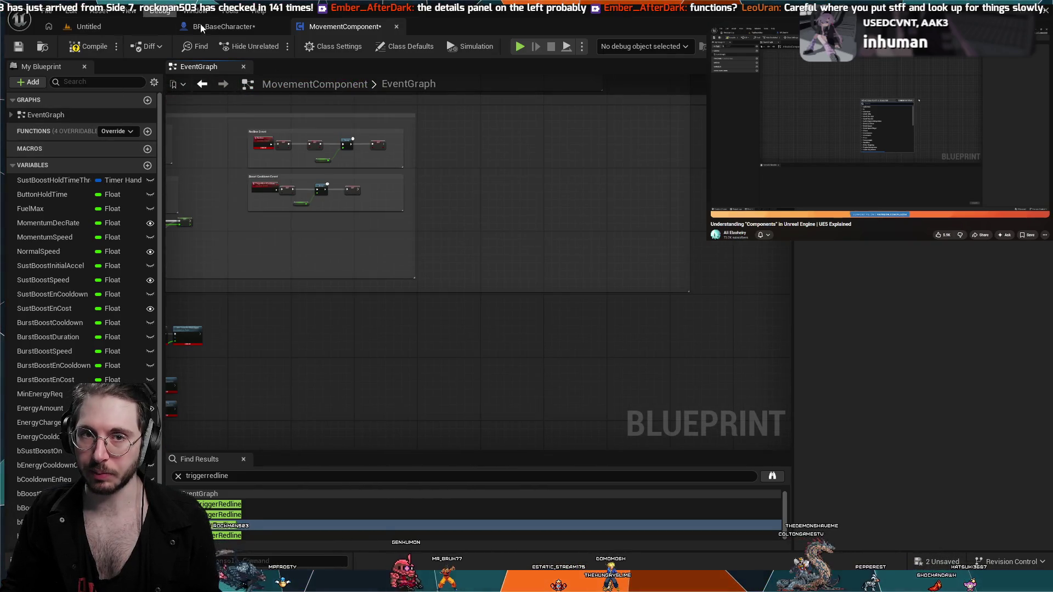
{"action": "left_click", "coordinate": [246, 28]}
{"action": "scroll", "coordinate": [453, 286], "scroll_direction": "down", "scroll_amount": 1}
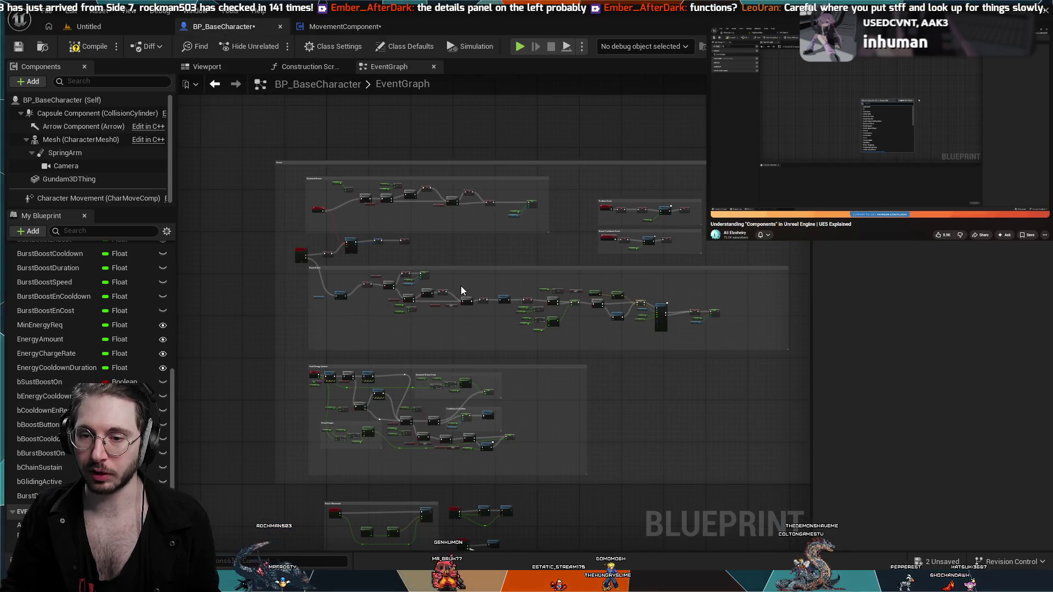
{"action": "scroll", "coordinate": [460, 285], "scroll_direction": "up", "scroll_amount": 1}
{"action": "left_click", "coordinate": [343, 27]}
{"action": "scroll", "coordinate": [436, 276], "scroll_direction": "up", "scroll_amount": 3}
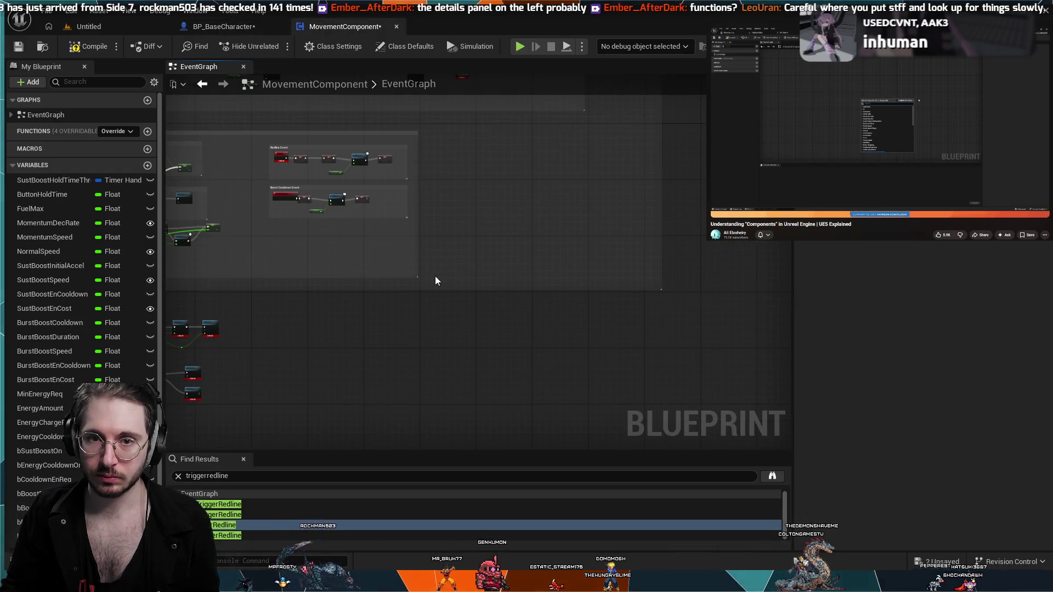
{"action": "left_click", "coordinate": [243, 28]}
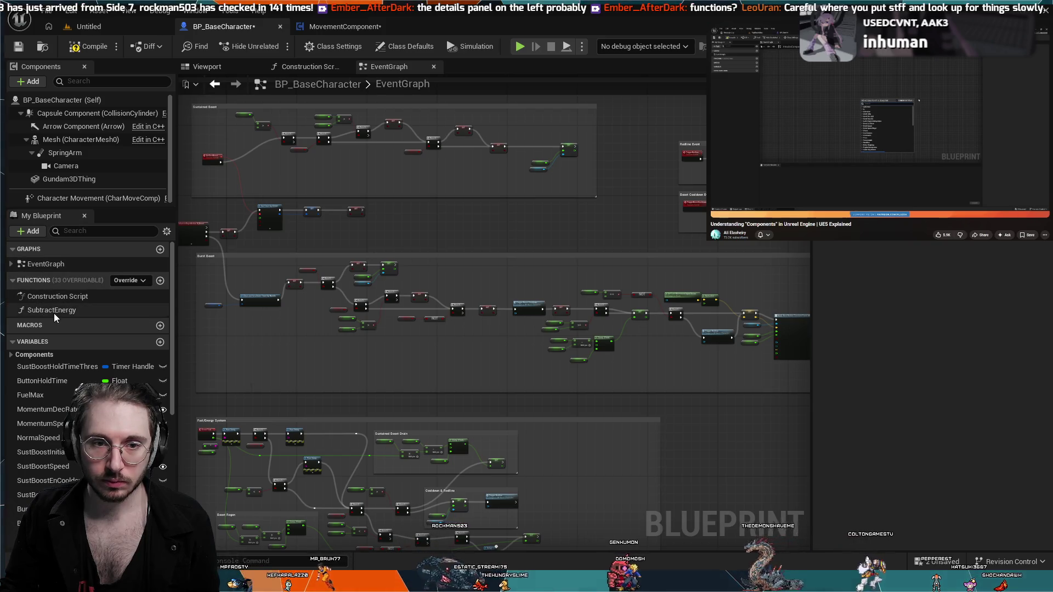
{"action": "left_click", "coordinate": [12, 282]}
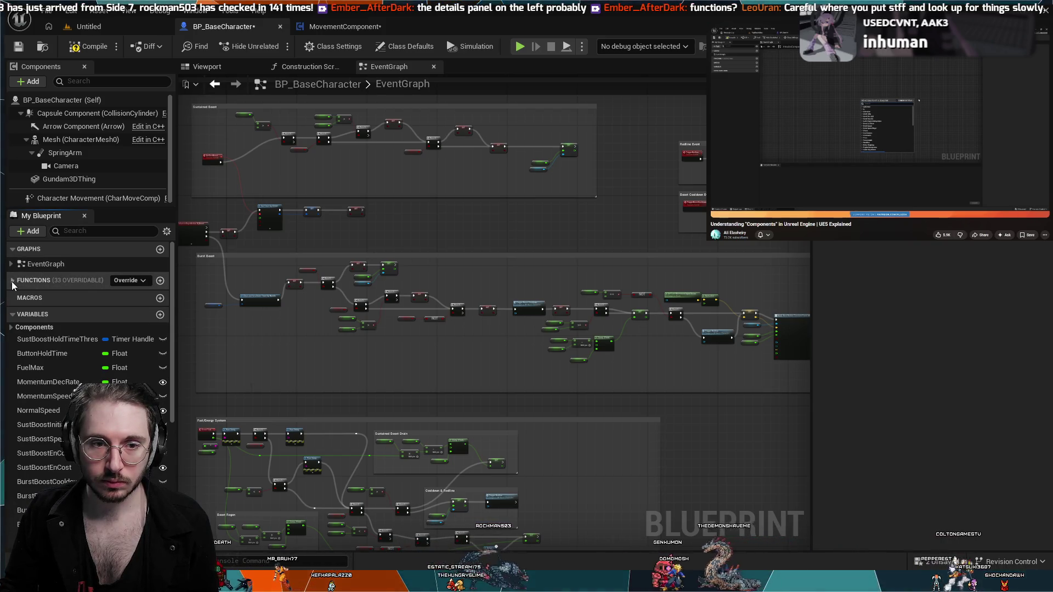
{"action": "left_click", "coordinate": [12, 282]}
{"action": "left_click", "coordinate": [12, 282]}
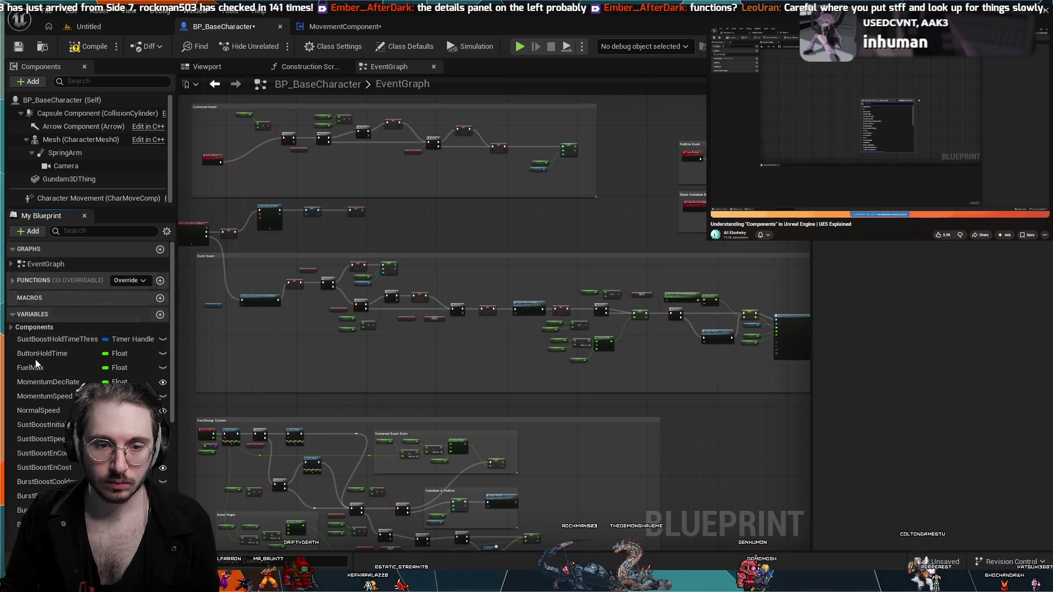
{"action": "scroll", "coordinate": [37, 365], "scroll_direction": "down", "scroll_amount": 3}
{"action": "scroll", "coordinate": [546, 361], "scroll_direction": "up", "scroll_amount": 6}
{"action": "mouse_move", "coordinate": [676, 186]}
{"action": "left_mouse_down"}
{"action": "mouse_move", "coordinate": [569, 181]}
{"action": "mouse_move", "coordinate": [466, 275]}
{"action": "mouse_move", "coordinate": [435, 199]}
{"action": "left_mouse_up"}
{"action": "scroll", "coordinate": [53, 410], "scroll_direction": "down", "scroll_amount": 5}
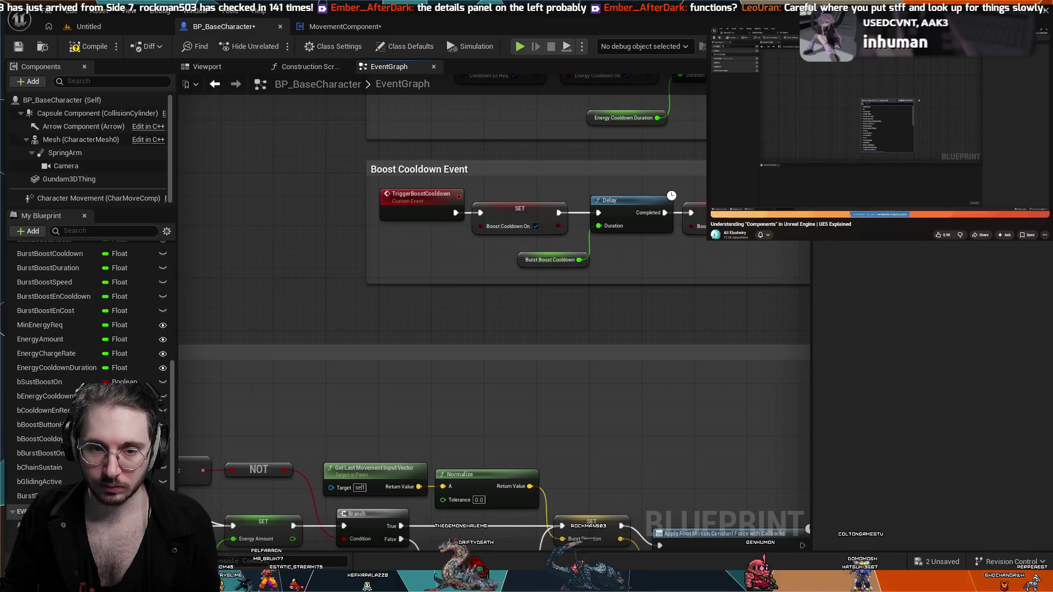
{"action": "scroll", "coordinate": [271, 405], "scroll_direction": "down", "scroll_amount": 6}
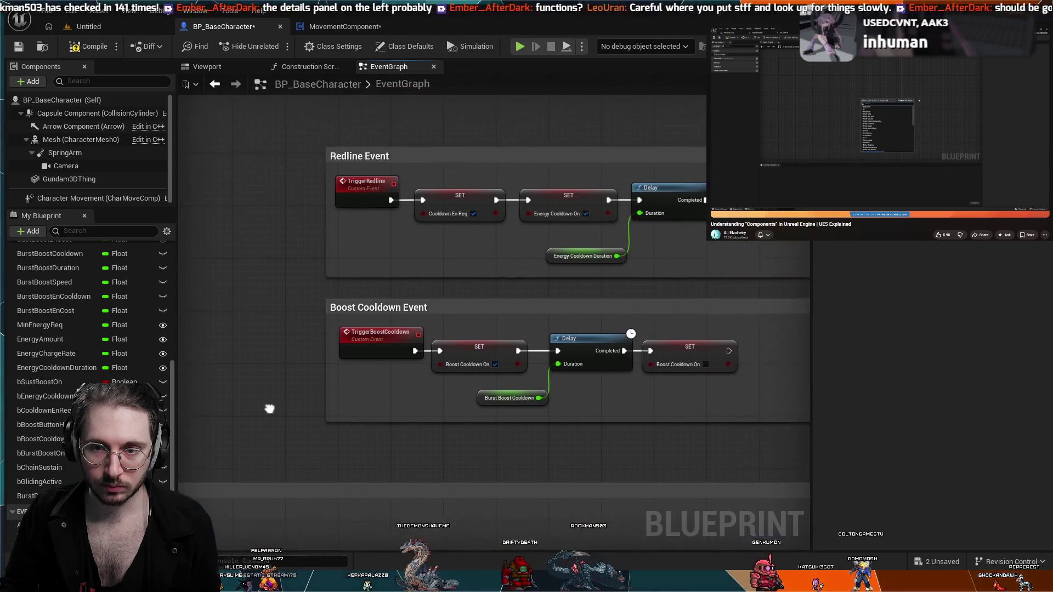
{"action": "scroll", "coordinate": [355, 327], "scroll_direction": "up", "scroll_amount": 4}
{"action": "scroll", "coordinate": [399, 262], "scroll_direction": "down", "scroll_amount": 3}
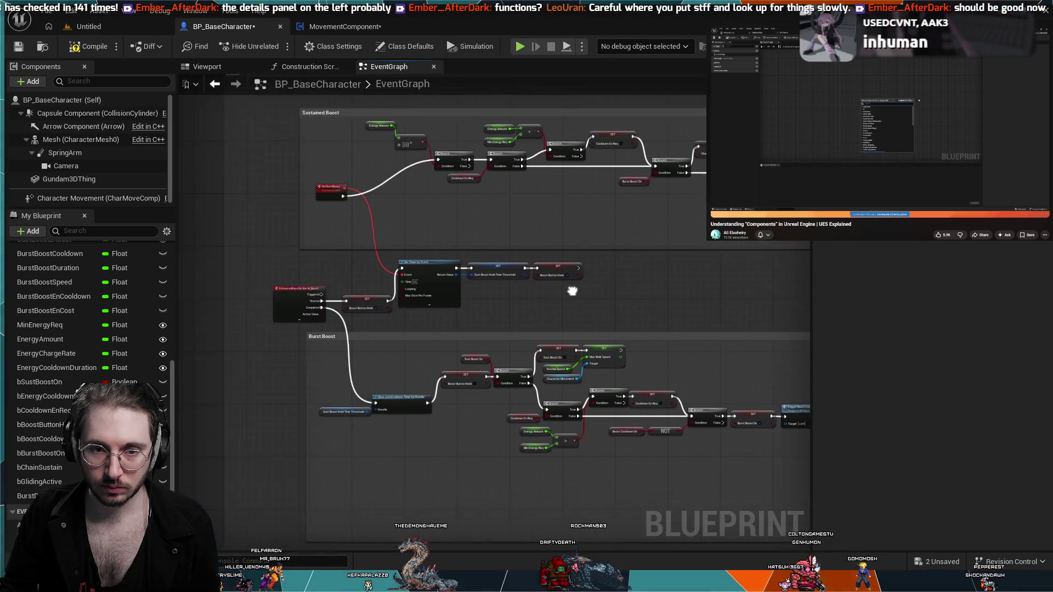
{"action": "scroll", "coordinate": [275, 216], "scroll_direction": "up", "scroll_amount": 5}
{"action": "scroll", "coordinate": [410, 217], "scroll_direction": "down", "scroll_amount": 1}
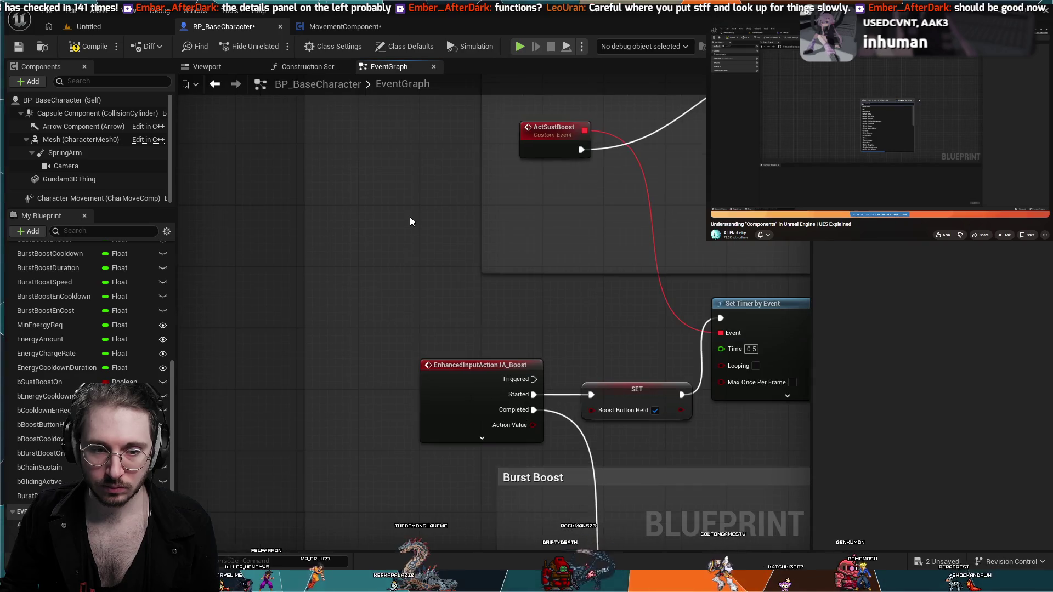
{"action": "scroll", "coordinate": [406, 225], "scroll_direction": "down", "scroll_amount": 1}
{"action": "left_click_drag", "start_coordinate": [407, 228], "coordinate": [324, 246]}
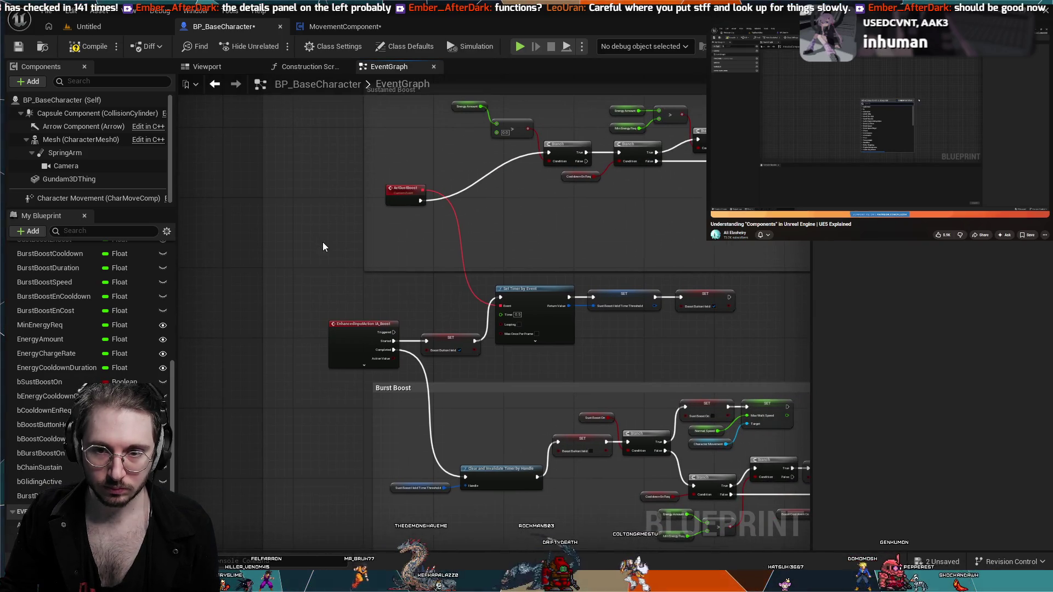
{"action": "left_click", "coordinate": [399, 190]}
{"action": "scroll", "coordinate": [107, 304], "scroll_direction": "up", "scroll_amount": 10}
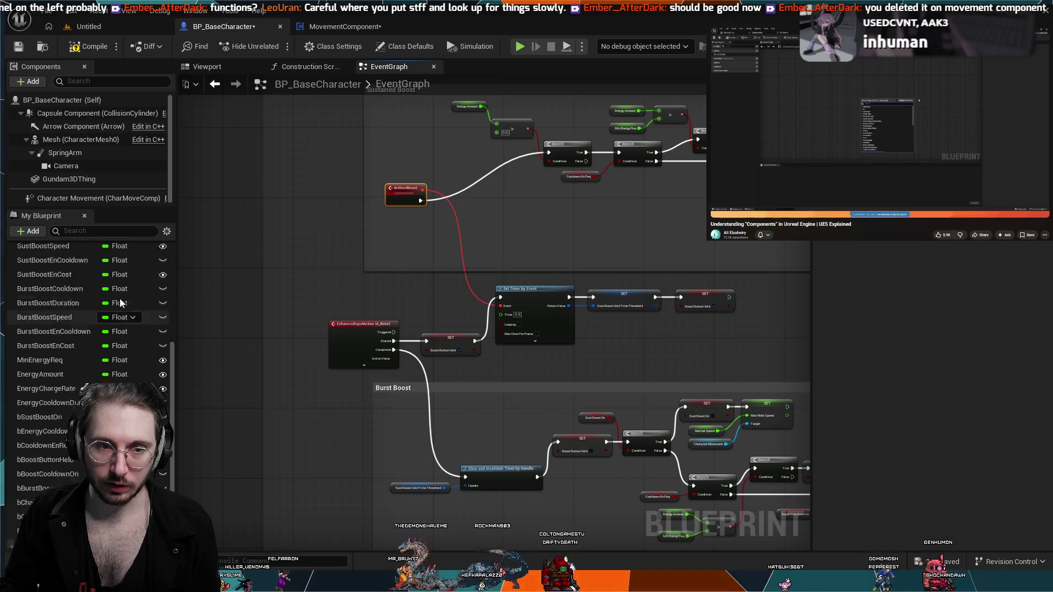
{"action": "left_click", "coordinate": [51, 281]}
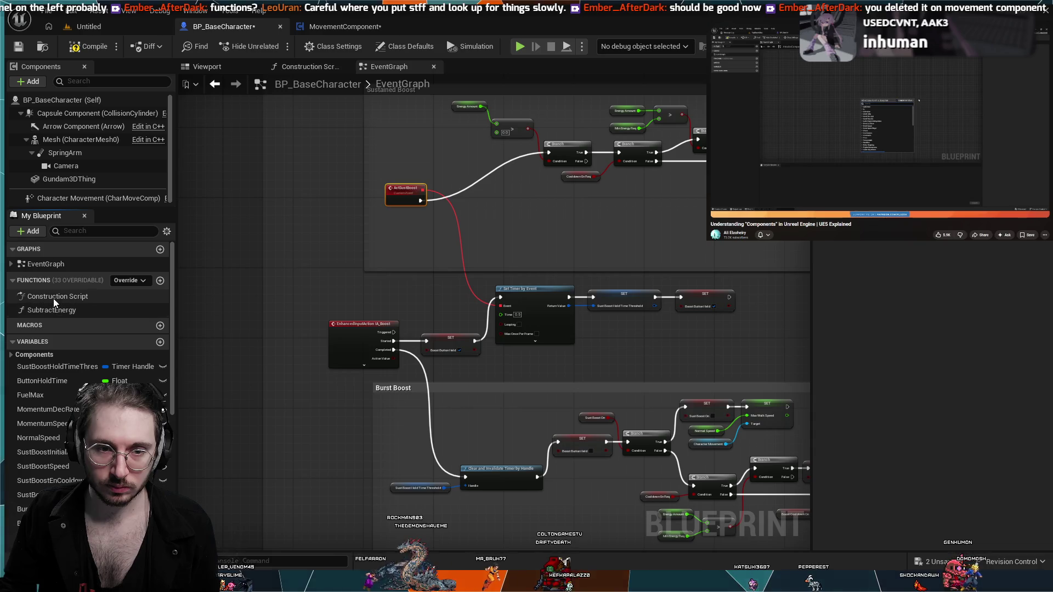
{"action": "left_click", "coordinate": [33, 342]}
{"action": "left_click", "coordinate": [33, 341]}
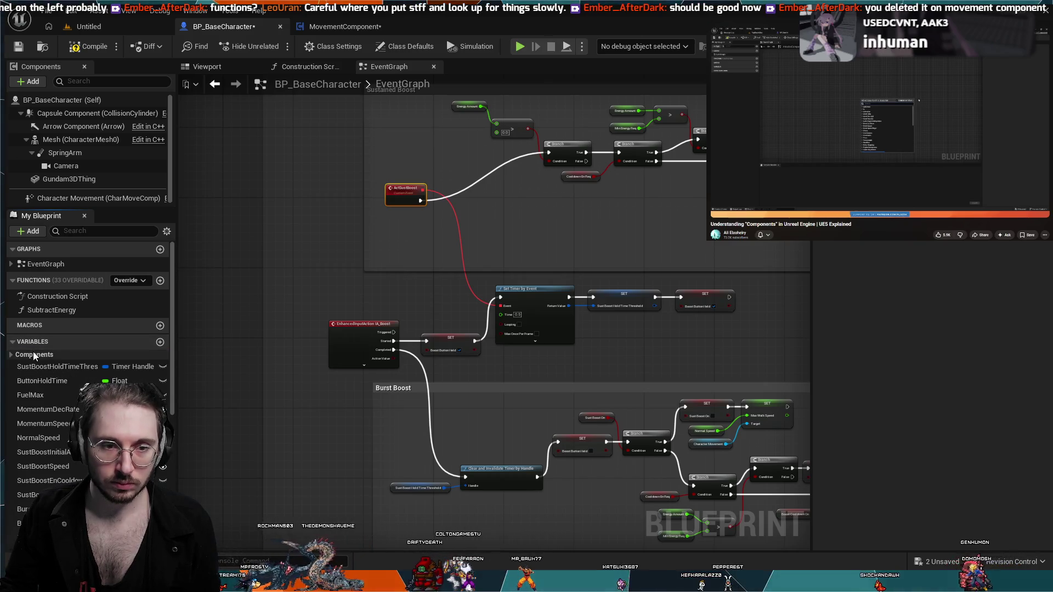
{"action": "left_click", "coordinate": [16, 357]}
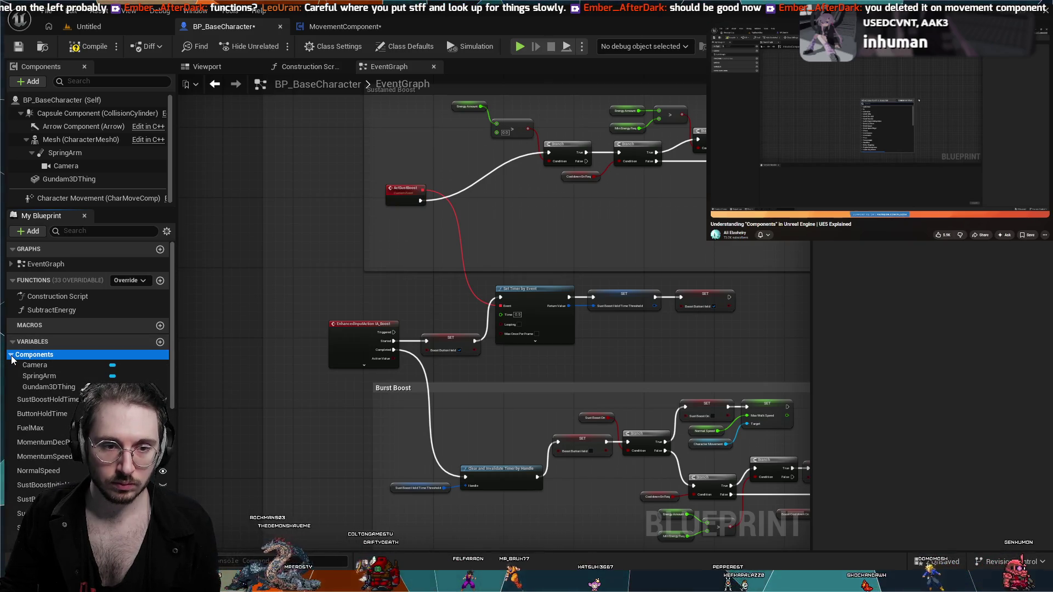
{"action": "left_click", "coordinate": [12, 356]}
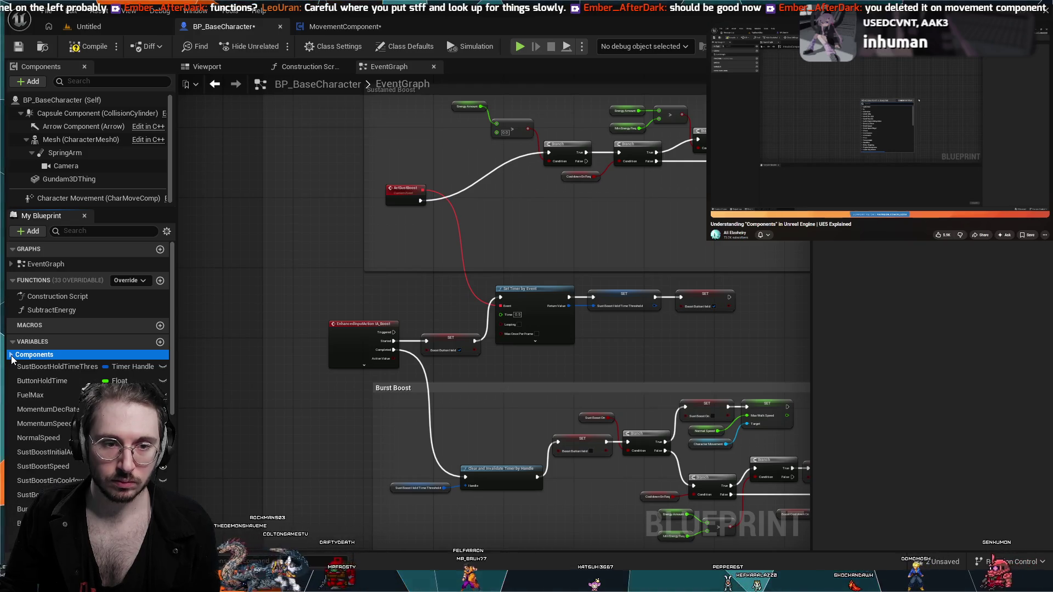
{"action": "left_click", "coordinate": [397, 294]}
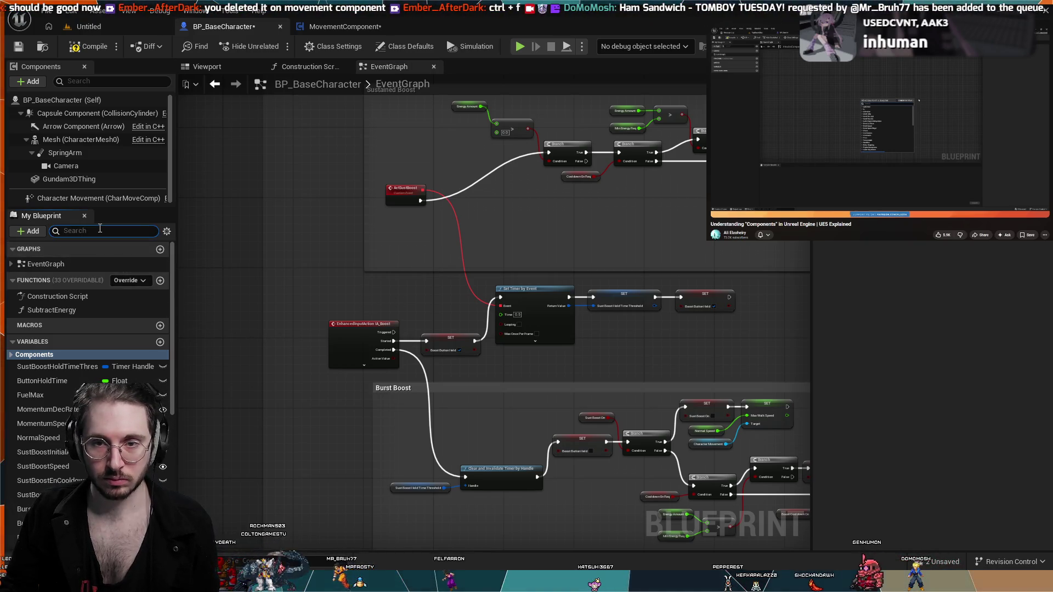
- Filter My Blueprint by 'acts', select ActSustBoost without renaming it, and view the Burst Boost chain
{"action": "type", "text": "acts"}
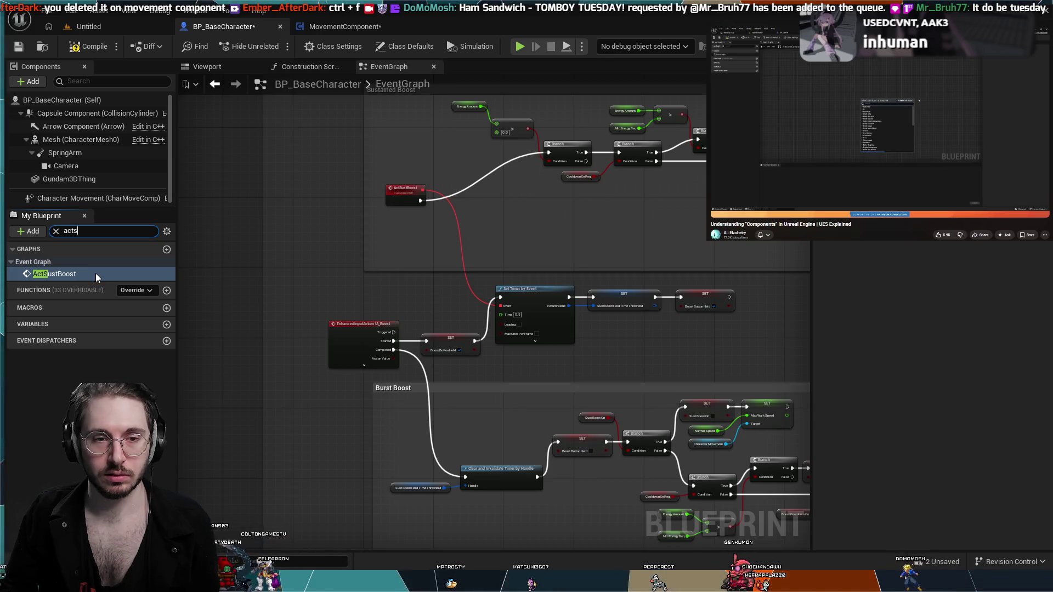
{"action": "left_click", "coordinate": [95, 274]}
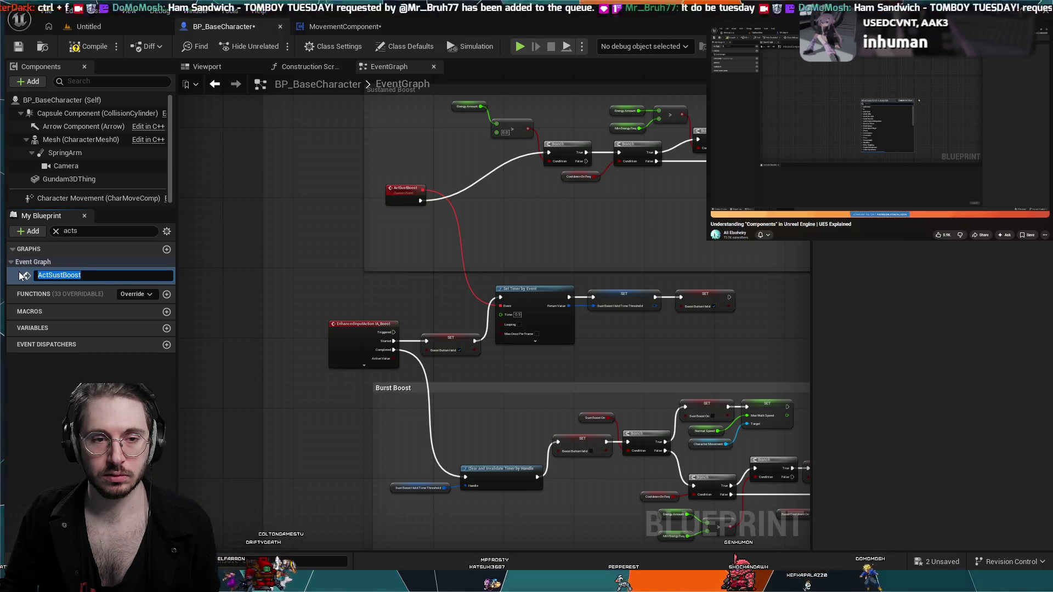
{"action": "key", "text": "Escape"}
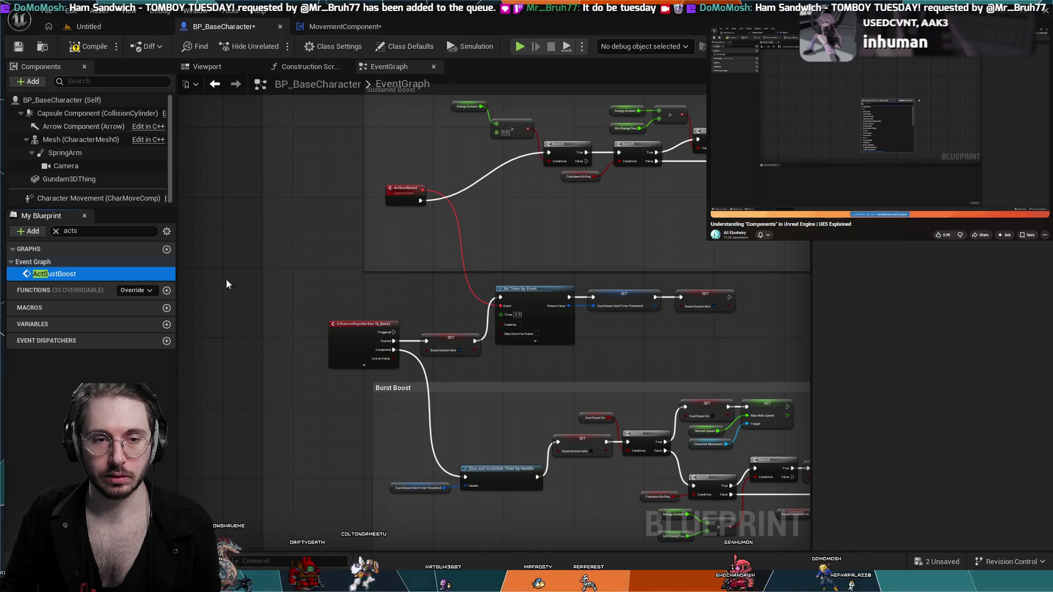
{"action": "left_click", "coordinate": [348, 281]}
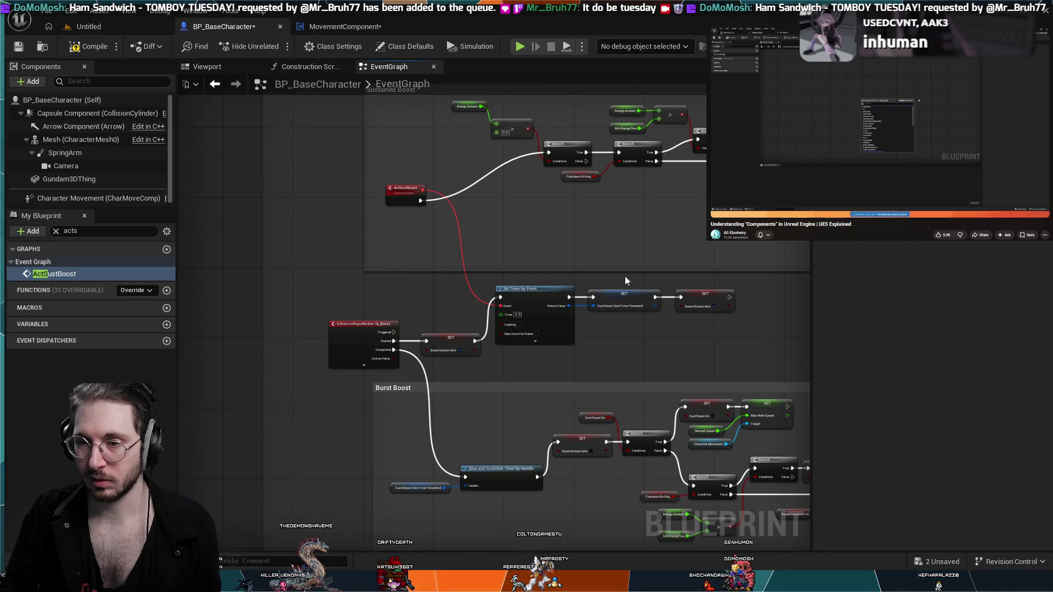
{"action": "mouse_move", "coordinate": [623, 282]}
{"action": "left_mouse_down"}
{"action": "mouse_move", "coordinate": [538, 245]}
{"action": "mouse_move", "coordinate": [480, 291]}
{"action": "mouse_move", "coordinate": [548, 207]}
{"action": "mouse_move", "coordinate": [547, 466]}
{"action": "left_mouse_up"}
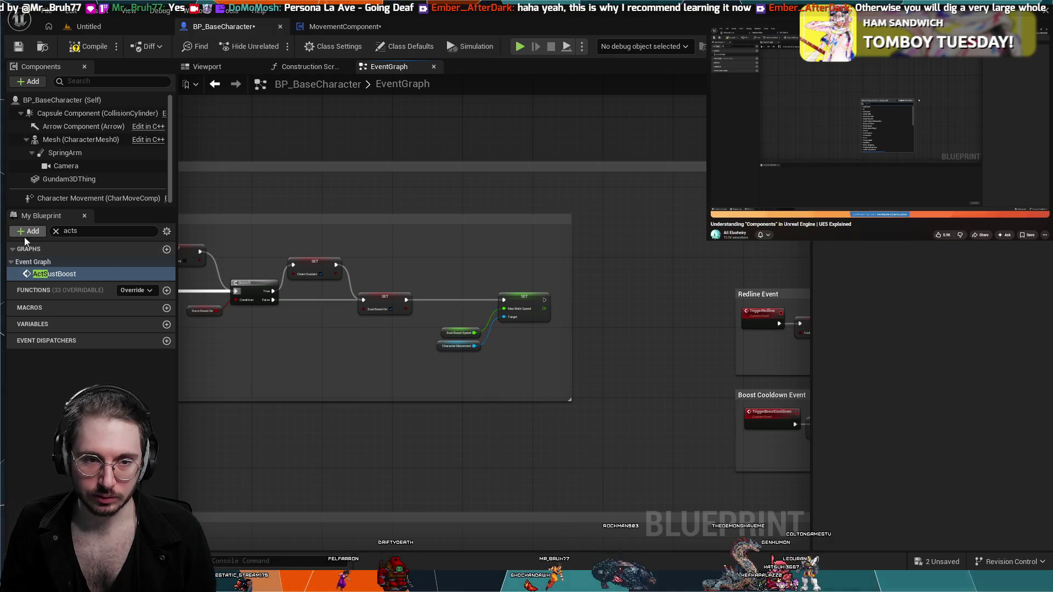
{"action": "left_click", "coordinate": [56, 231]}
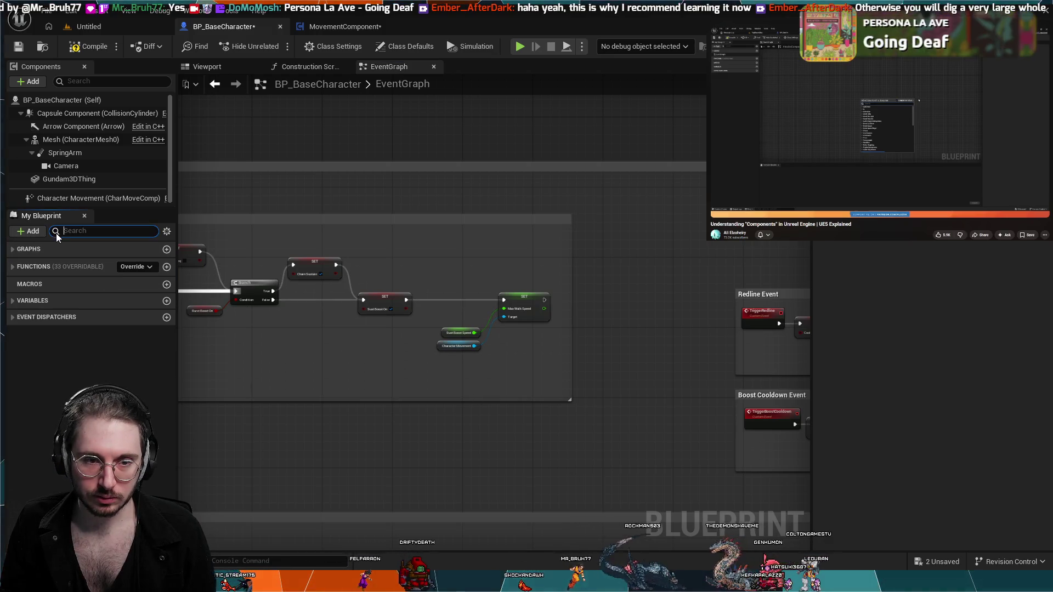
- Expand and collapse the Functions, Graphs and EventGraph lists to browse BP_BaseCharacter's members
{"action": "left_click", "coordinate": [15, 266]}
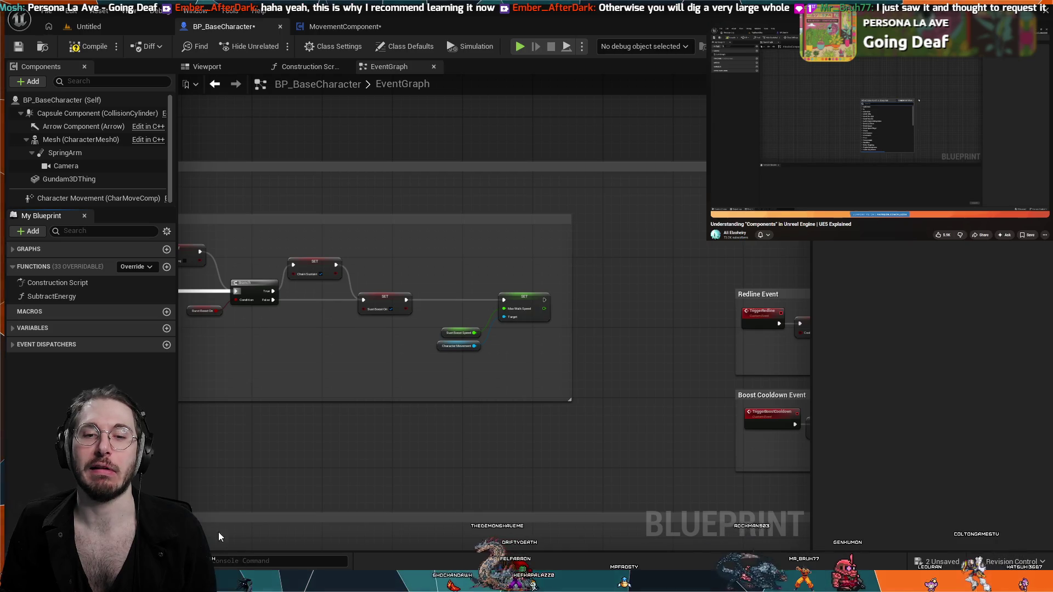
{"action": "left_click", "coordinate": [117, 252]}
{"action": "left_click", "coordinate": [118, 252]}
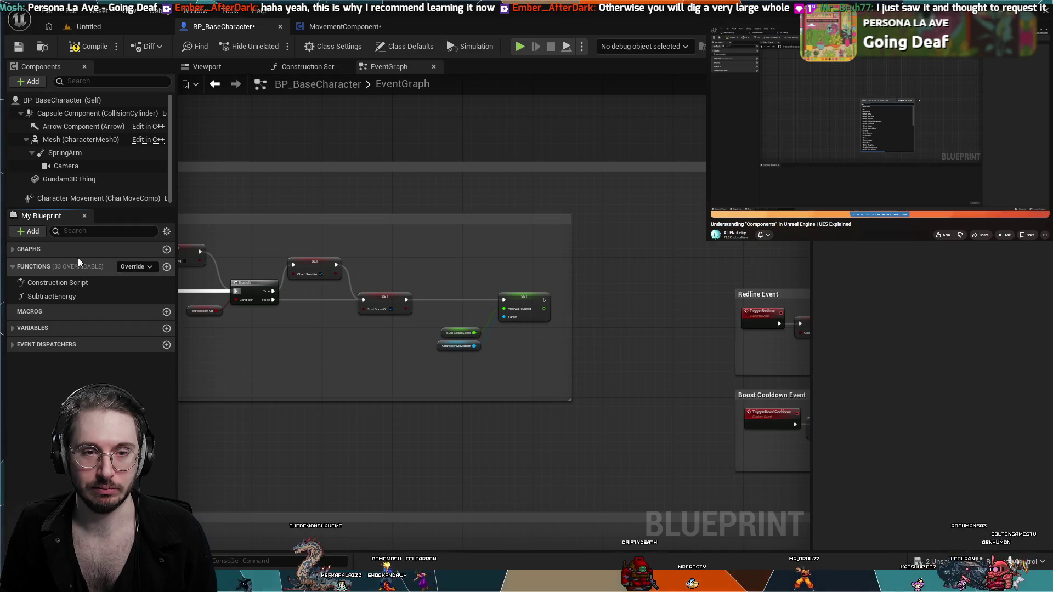
{"action": "left_click", "coordinate": [13, 252]}
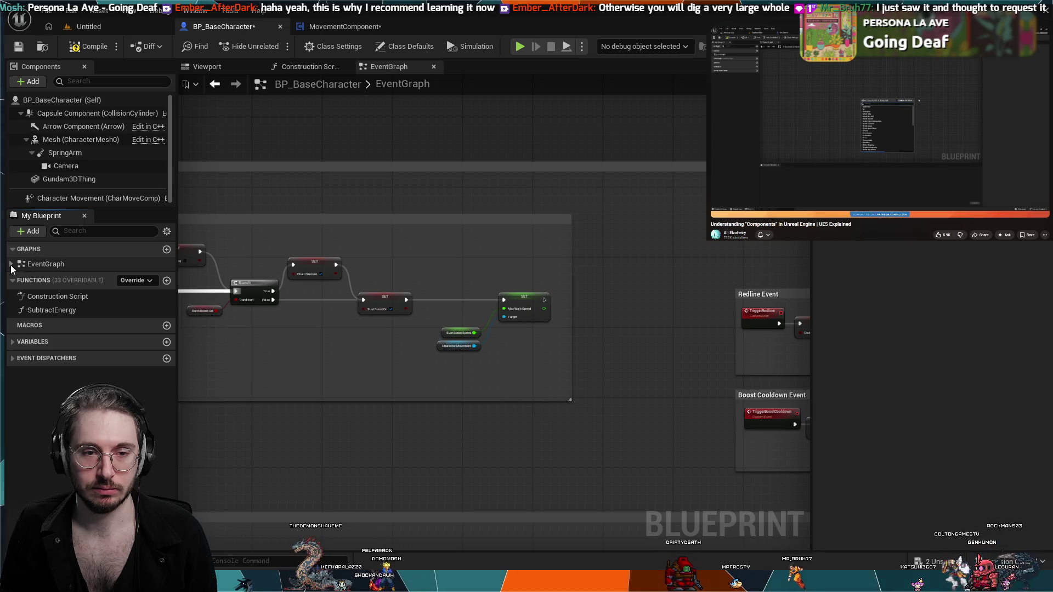
{"action": "left_click", "coordinate": [11, 265]}
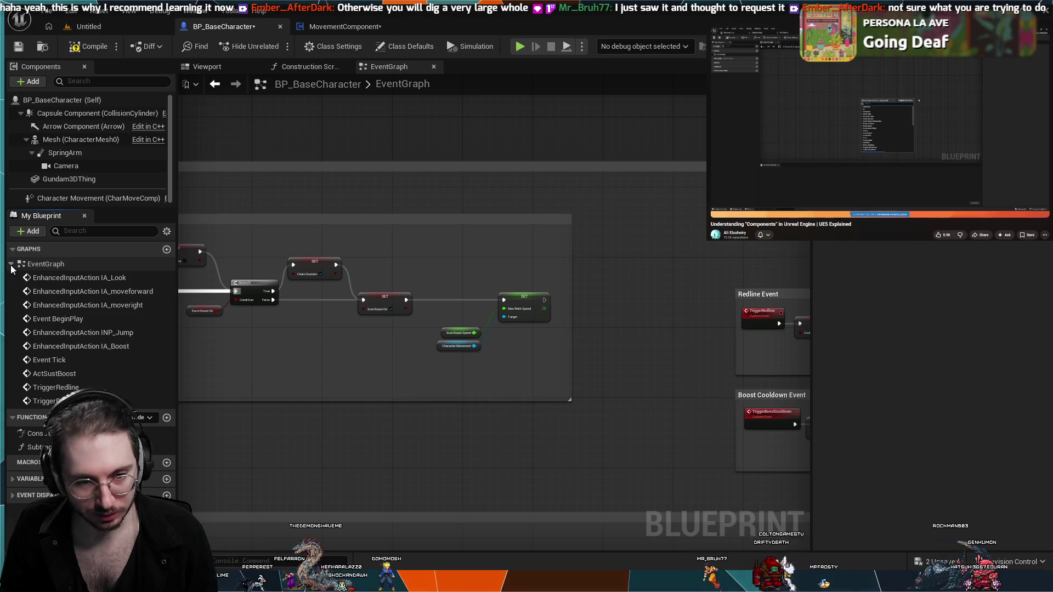
{"action": "left_click", "coordinate": [11, 265]}
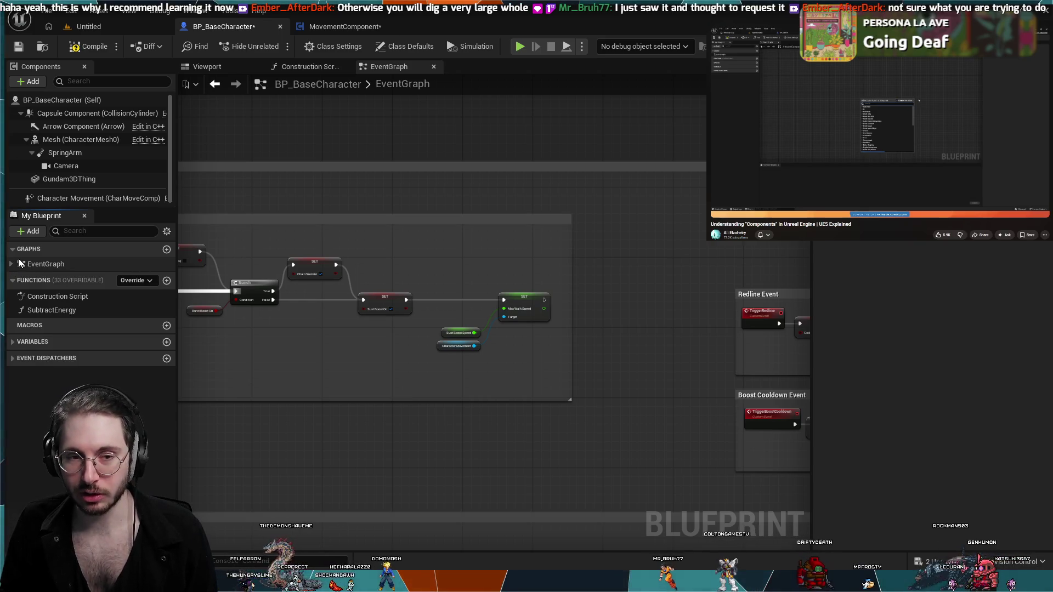
{"action": "left_click", "coordinate": [11, 251]}
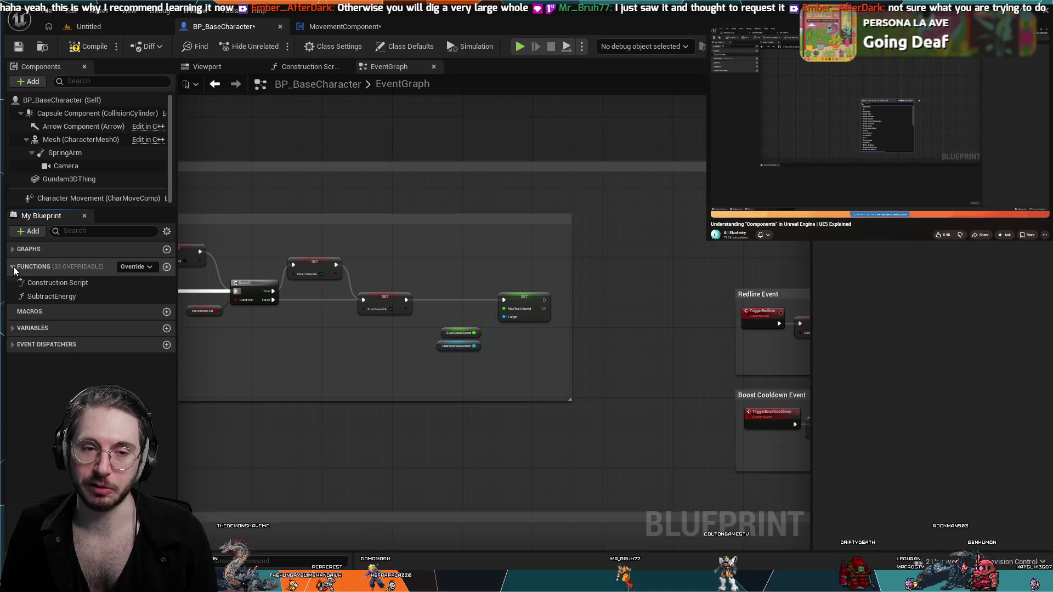
{"action": "left_click", "coordinate": [12, 267]}
{"action": "scroll", "coordinate": [278, 412], "scroll_direction": "down", "scroll_amount": 5}
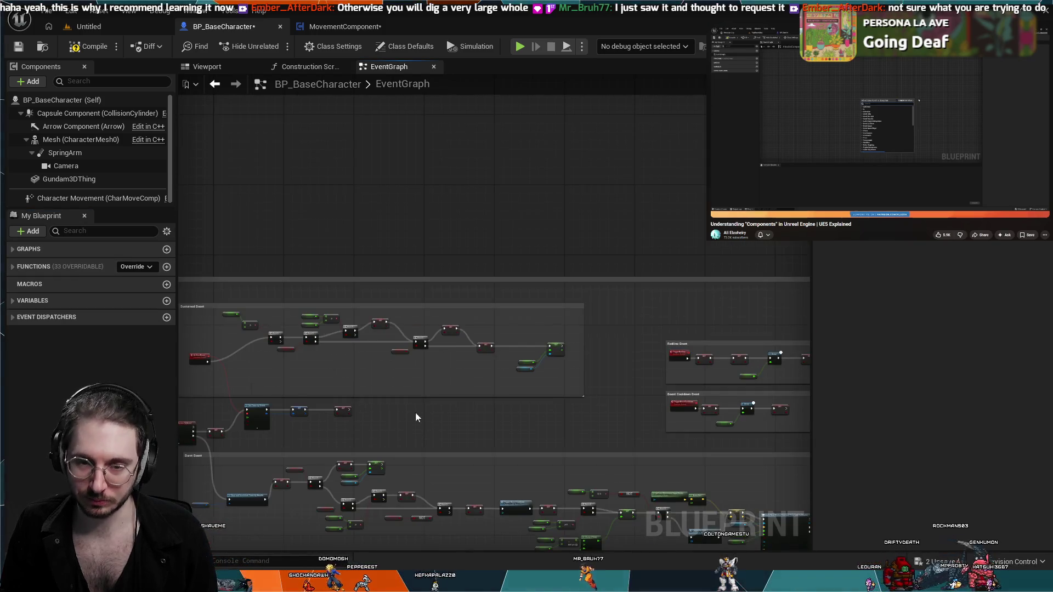
{"action": "key", "text": "Home"}
{"action": "scroll", "coordinate": [293, 317], "scroll_direction": "up", "scroll_amount": 5}
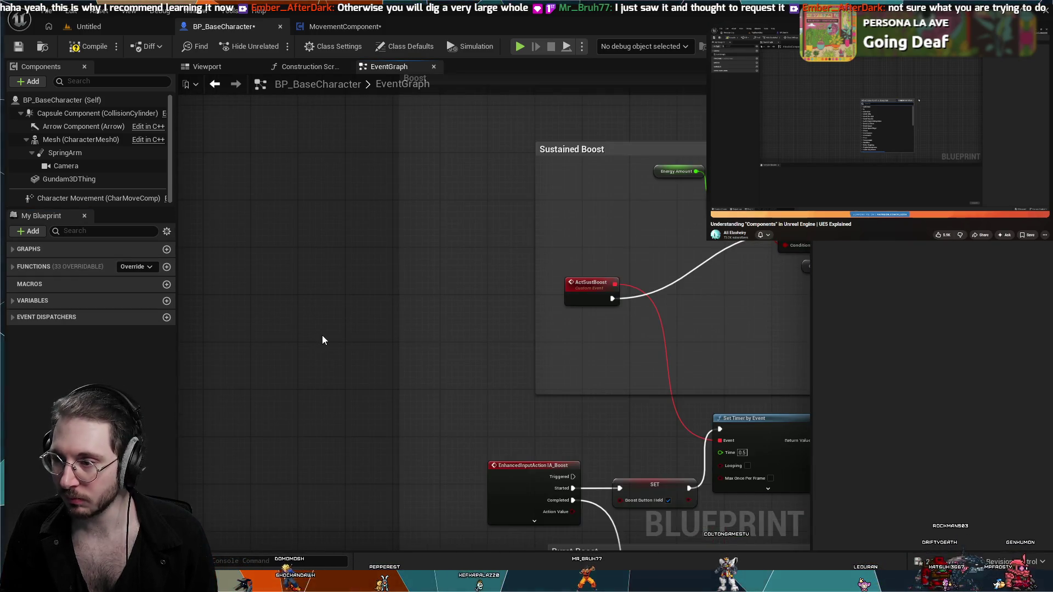
{"action": "scroll", "coordinate": [323, 340], "scroll_direction": "down", "scroll_amount": 3}
{"action": "left_click", "coordinate": [14, 250]}
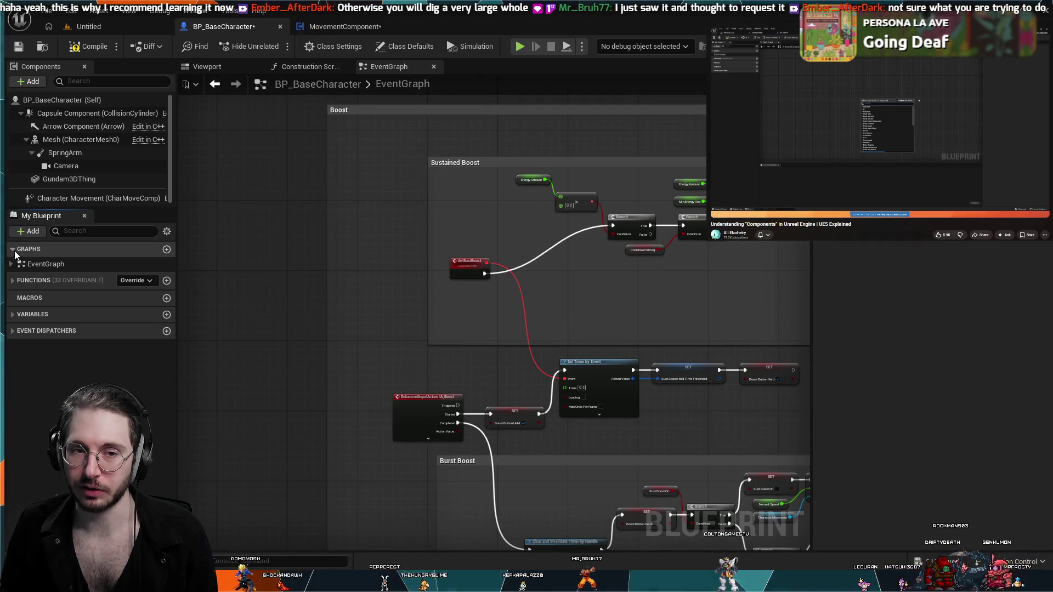
{"action": "left_click", "coordinate": [13, 251]}
{"action": "scroll", "coordinate": [284, 335], "scroll_direction": "down", "scroll_amount": 3}
{"action": "scroll", "coordinate": [308, 437], "scroll_direction": "up", "scroll_amount": 5}
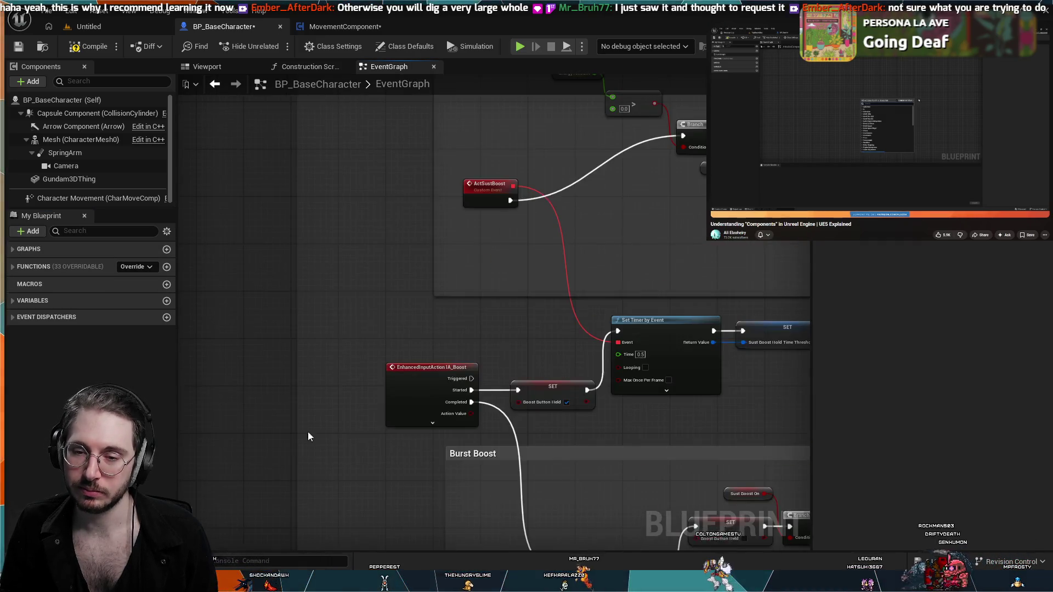
{"action": "scroll", "coordinate": [309, 417], "scroll_direction": "down", "scroll_amount": 3}
{"action": "scroll", "coordinate": [308, 427], "scroll_direction": "up", "scroll_amount": 3}
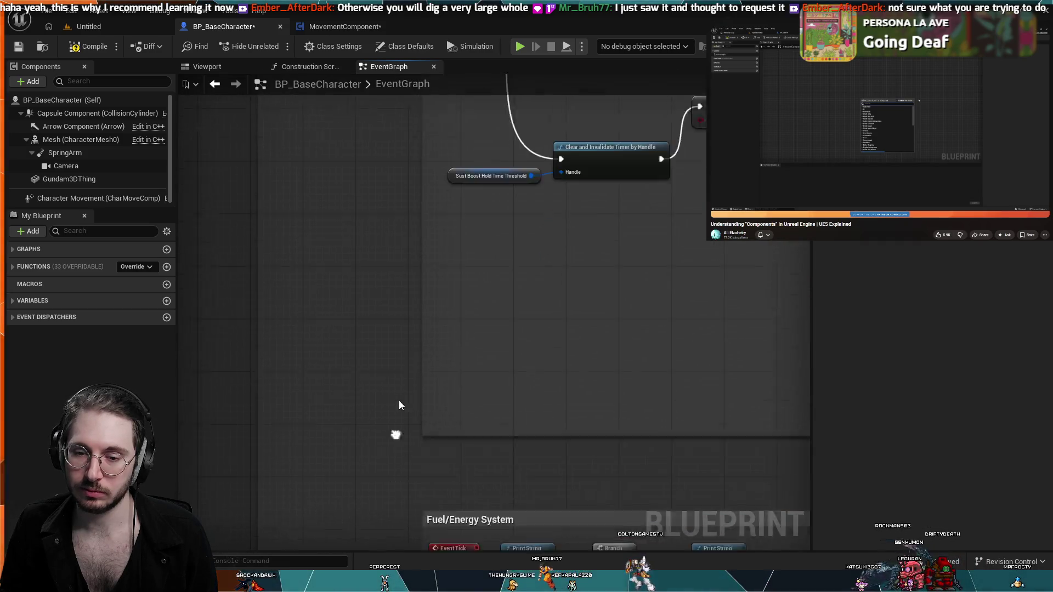
{"action": "scroll", "coordinate": [413, 472], "scroll_direction": "down", "scroll_amount": 3}
{"action": "scroll", "coordinate": [377, 436], "scroll_direction": "up", "scroll_amount": 5}
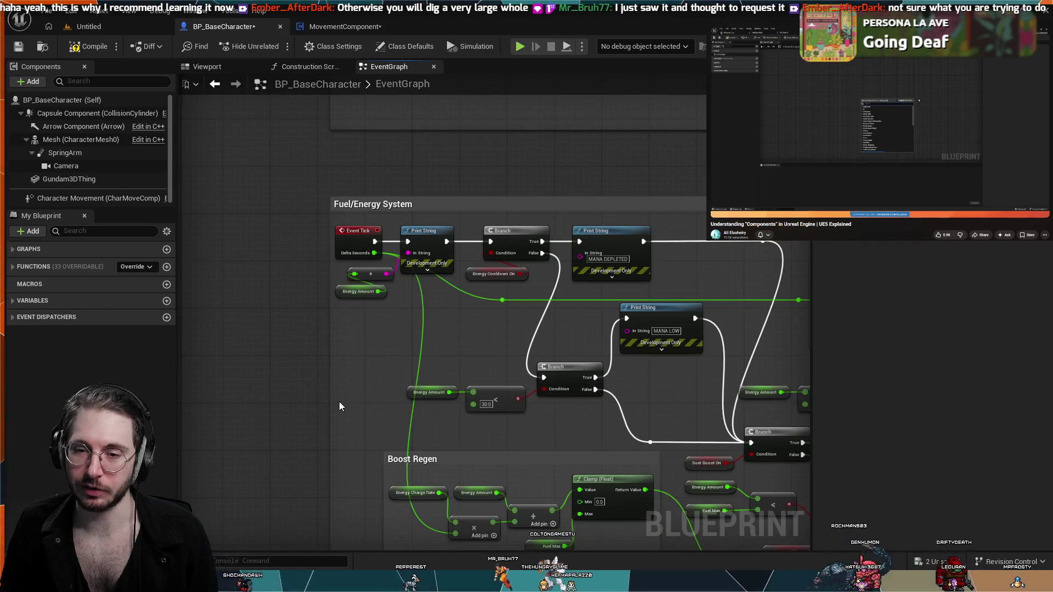
{"action": "scroll", "coordinate": [368, 421], "scroll_direction": "up", "scroll_amount": 2}
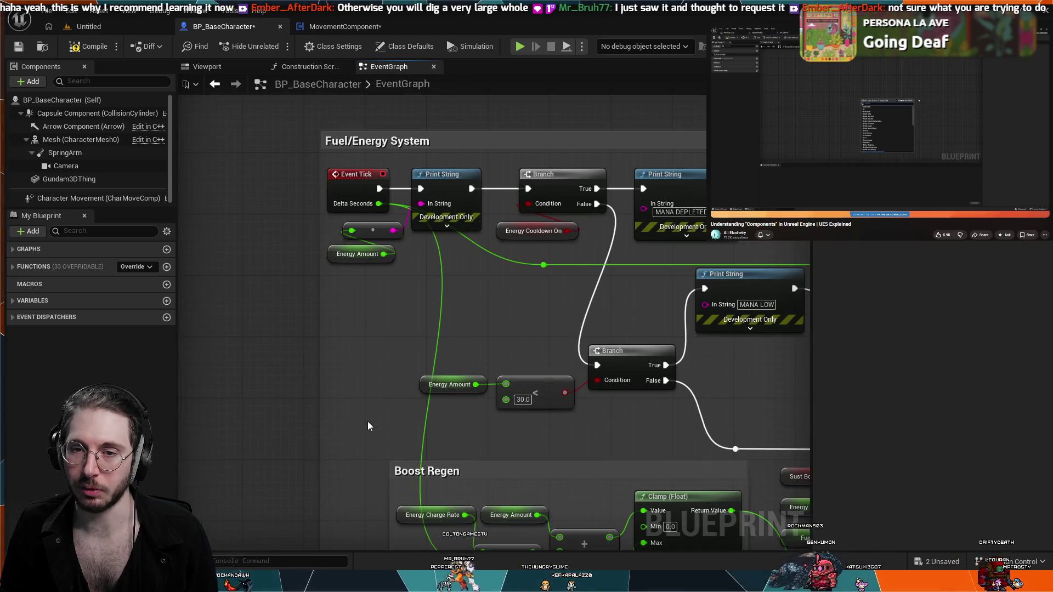
{"action": "scroll", "coordinate": [371, 425], "scroll_direction": "down", "scroll_amount": 1}
{"action": "scroll", "coordinate": [363, 421], "scroll_direction": "up", "scroll_amount": 1}
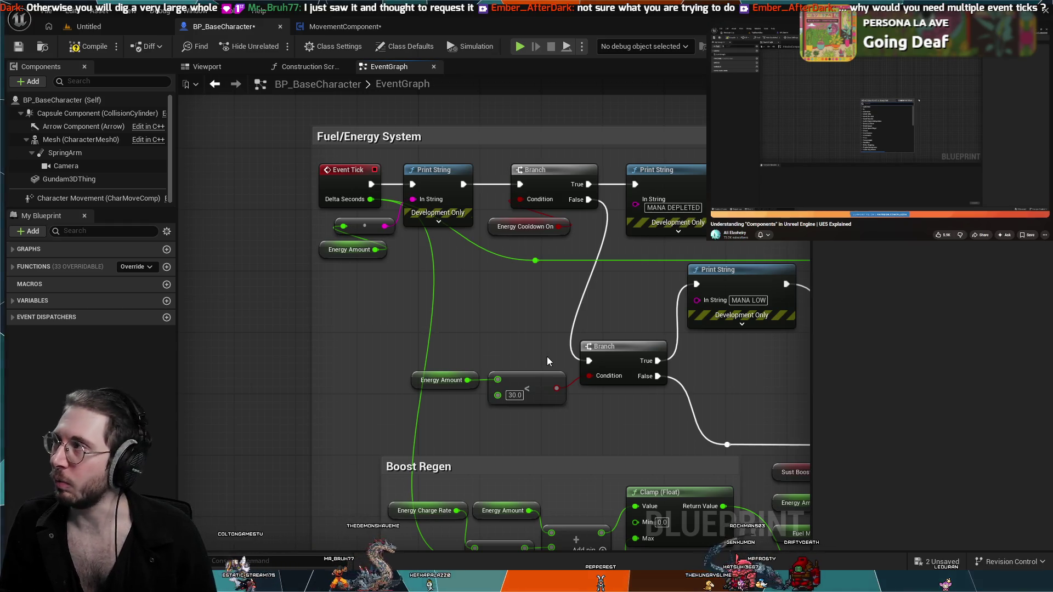
{"action": "left_click_drag", "start_coordinate": [512, 308], "coordinate": [458, 358]}
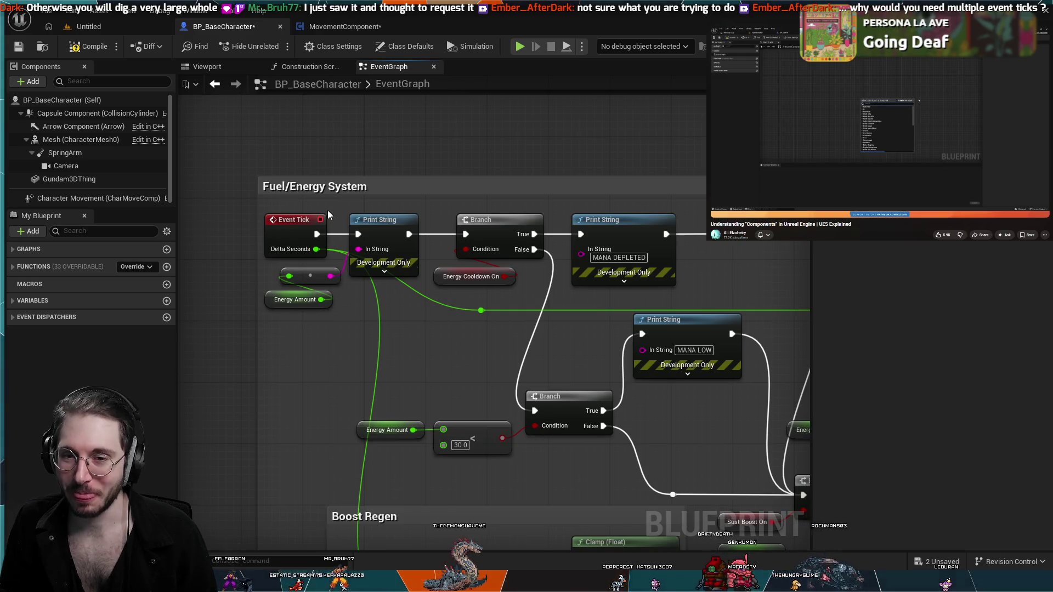
{"action": "scroll", "coordinate": [399, 199], "scroll_direction": "down", "scroll_amount": 4}
{"action": "left_click_drag", "start_coordinate": [380, 205], "coordinate": [228, 369]}
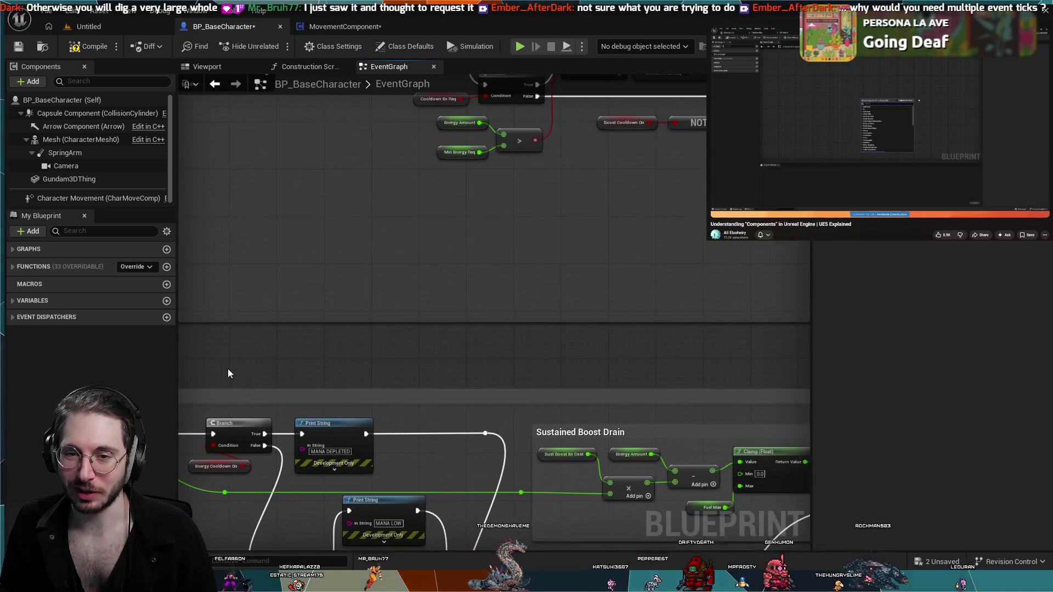
{"action": "scroll", "coordinate": [421, 243], "scroll_direction": "down", "scroll_amount": 2}
{"action": "mouse_move", "coordinate": [421, 246]}
{"action": "left_mouse_down"}
{"action": "mouse_move", "coordinate": [430, 287]}
{"action": "mouse_move", "coordinate": [631, 155]}
{"action": "mouse_move", "coordinate": [550, 211]}
{"action": "mouse_move", "coordinate": [631, 304]}
{"action": "left_mouse_up"}
{"action": "left_click_drag", "start_coordinate": [375, 407], "coordinate": [480, 262]}
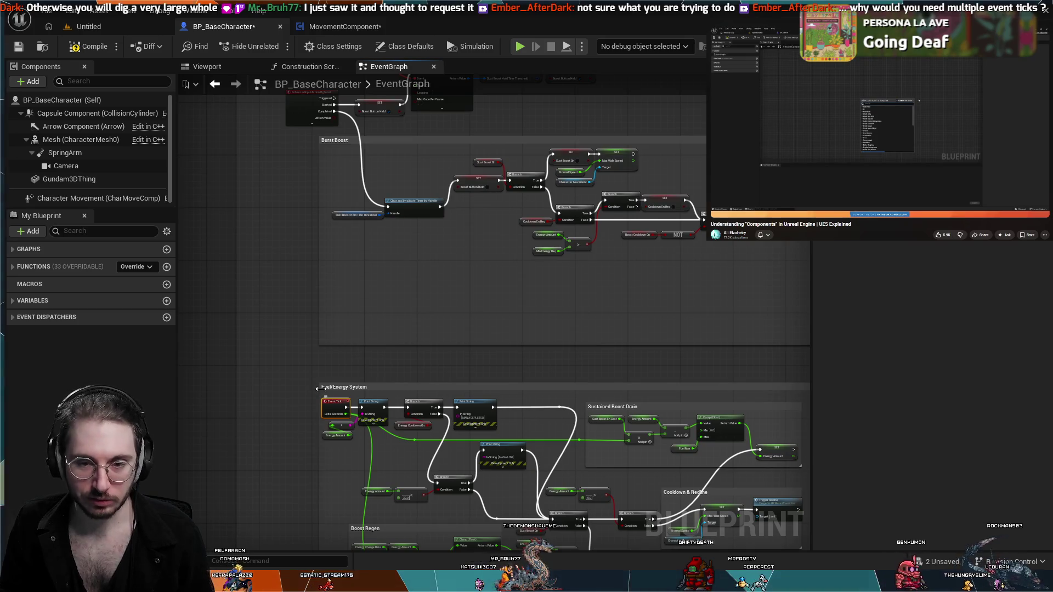
- Delete the stray CustomEvent node that has the Delta Seconds output
{"action": "scroll", "coordinate": [278, 364], "scroll_direction": "up", "scroll_amount": 4}
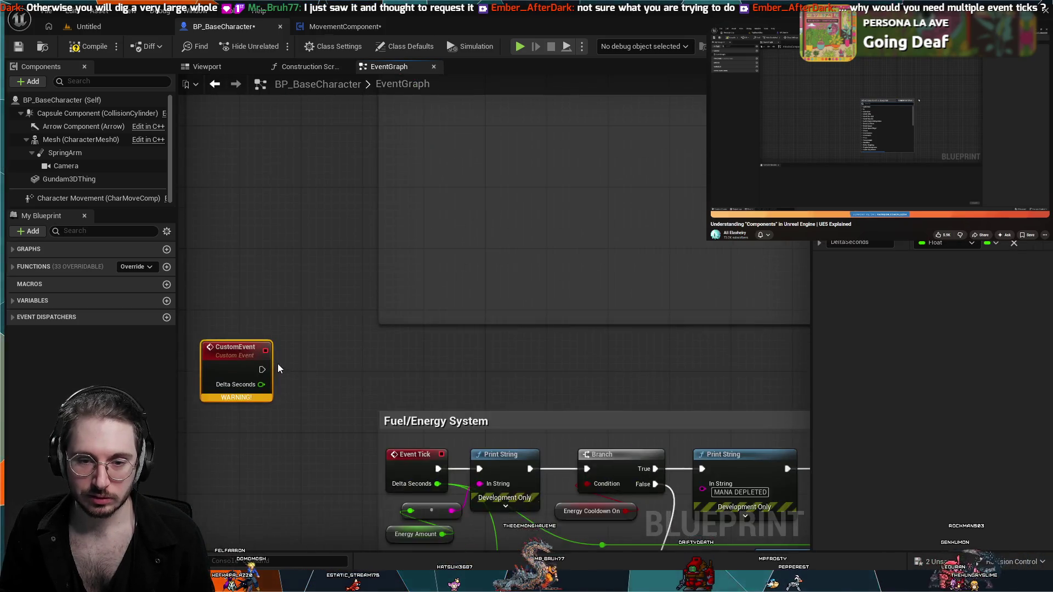
{"action": "left_click_drag", "start_coordinate": [277, 364], "coordinate": [405, 375]}
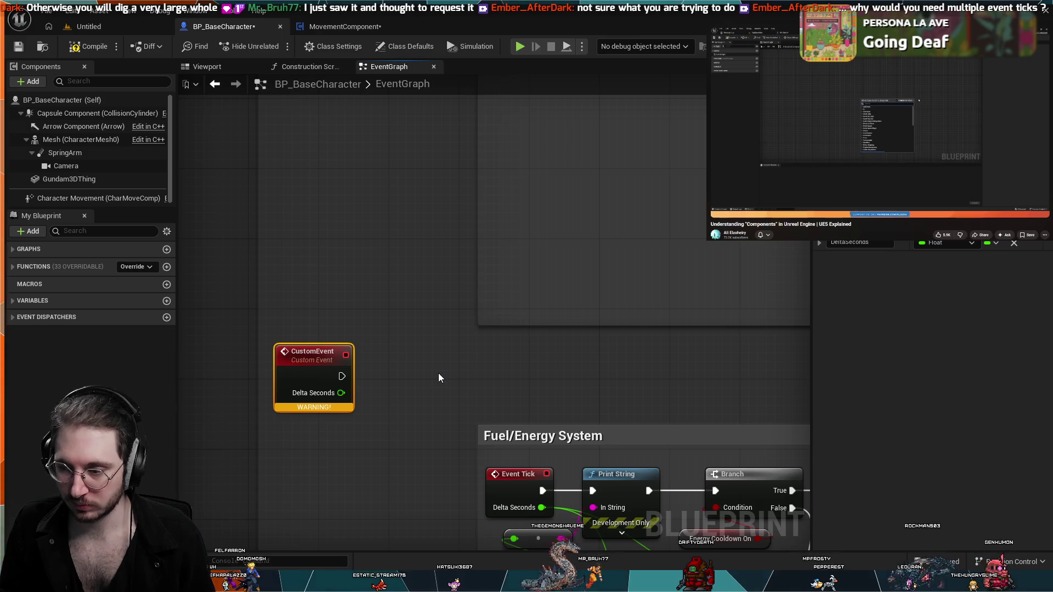
{"action": "key", "text": "Delete"}
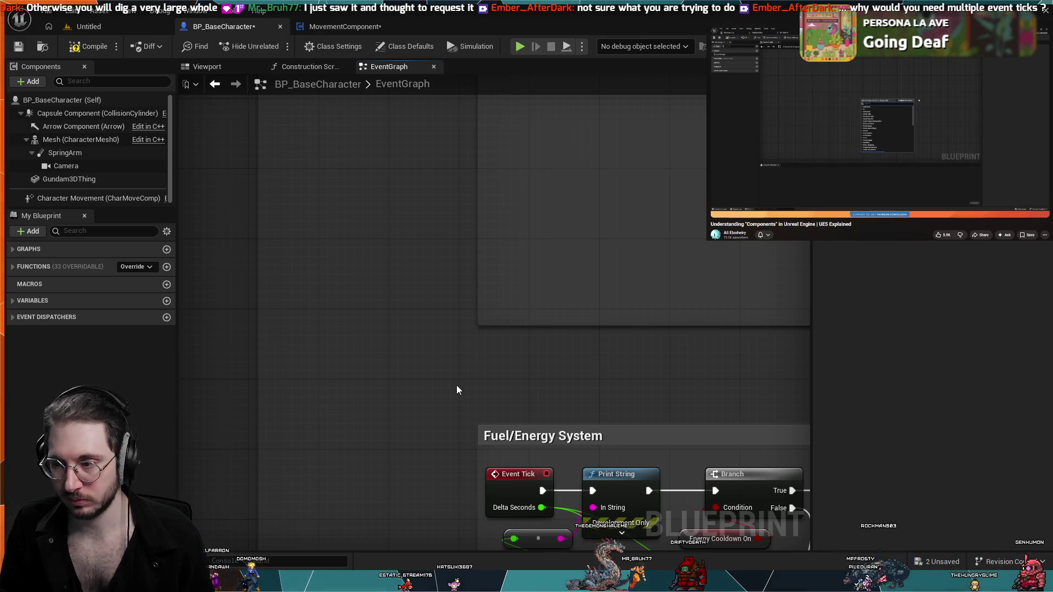
- Bring the Redline and Boost Cooldown event groups into view and marquee-select both
{"action": "mouse_move", "coordinate": [456, 385]}
{"action": "left_mouse_down"}
{"action": "mouse_move", "coordinate": [418, 377]}
{"action": "mouse_move", "coordinate": [566, 383]}
{"action": "left_mouse_up"}
{"action": "scroll", "coordinate": [419, 376], "scroll_direction": "down", "scroll_amount": 1}
{"action": "scroll", "coordinate": [593, 340], "scroll_direction": "down", "scroll_amount": 2}
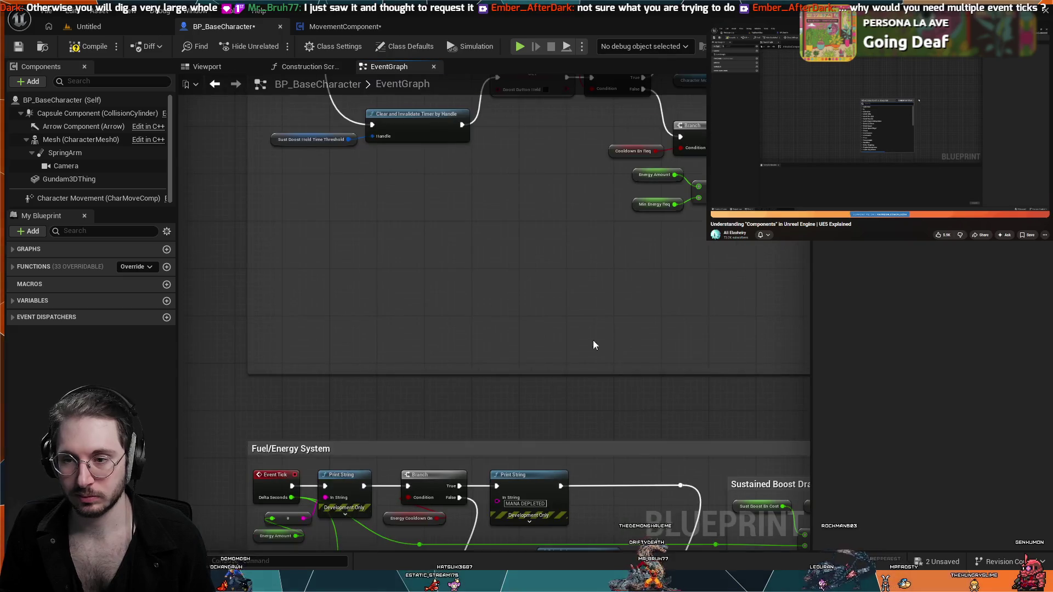
{"action": "scroll", "coordinate": [645, 305], "scroll_direction": "down", "scroll_amount": 2}
{"action": "scroll", "coordinate": [659, 267], "scroll_direction": "up", "scroll_amount": 1}
{"action": "scroll", "coordinate": [660, 268], "scroll_direction": "up", "scroll_amount": 6}
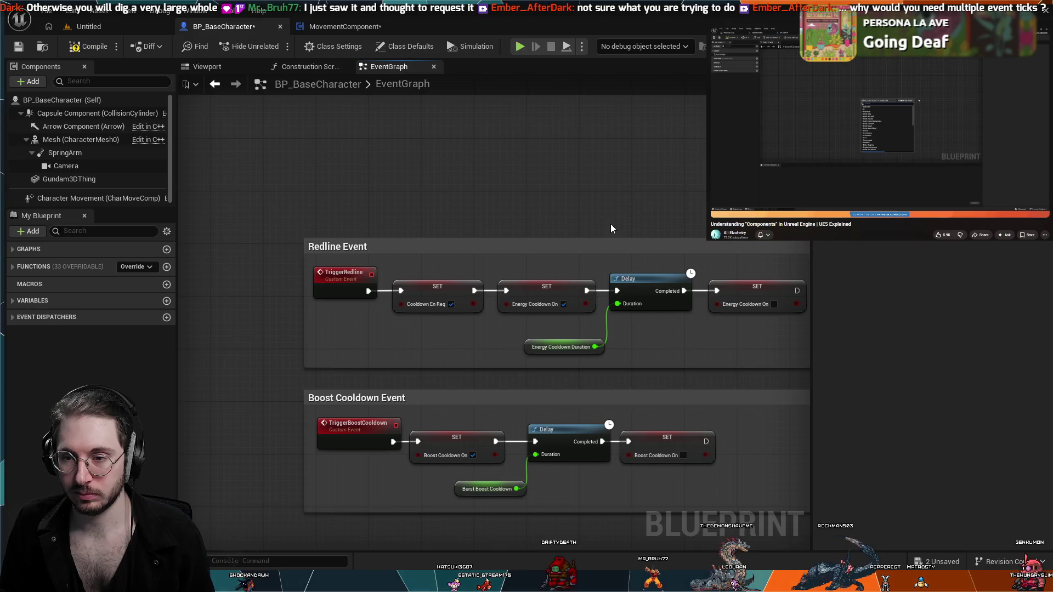
{"action": "mouse_move", "coordinate": [612, 226]}
{"action": "left_mouse_down"}
{"action": "mouse_move", "coordinate": [524, 134]}
{"action": "mouse_move", "coordinate": [551, 136]}
{"action": "mouse_move", "coordinate": [540, 132]}
{"action": "left_mouse_up"}
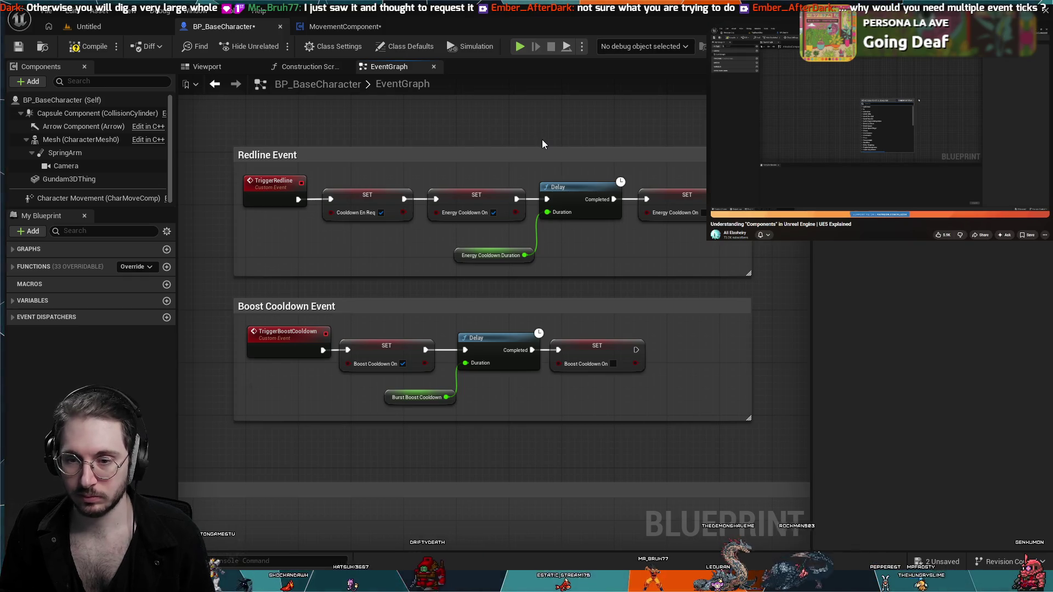
{"action": "mouse_move", "coordinate": [662, 313]}
{"action": "left_mouse_down"}
{"action": "mouse_move", "coordinate": [469, 160]}
{"action": "mouse_move", "coordinate": [186, 133]}
{"action": "left_mouse_up"}
- Widen the Fuel/Energy System comment and drag the Redline and Boost Cooldown groups into it
{"action": "scroll", "coordinate": [311, 161], "scroll_direction": "down", "scroll_amount": 5}
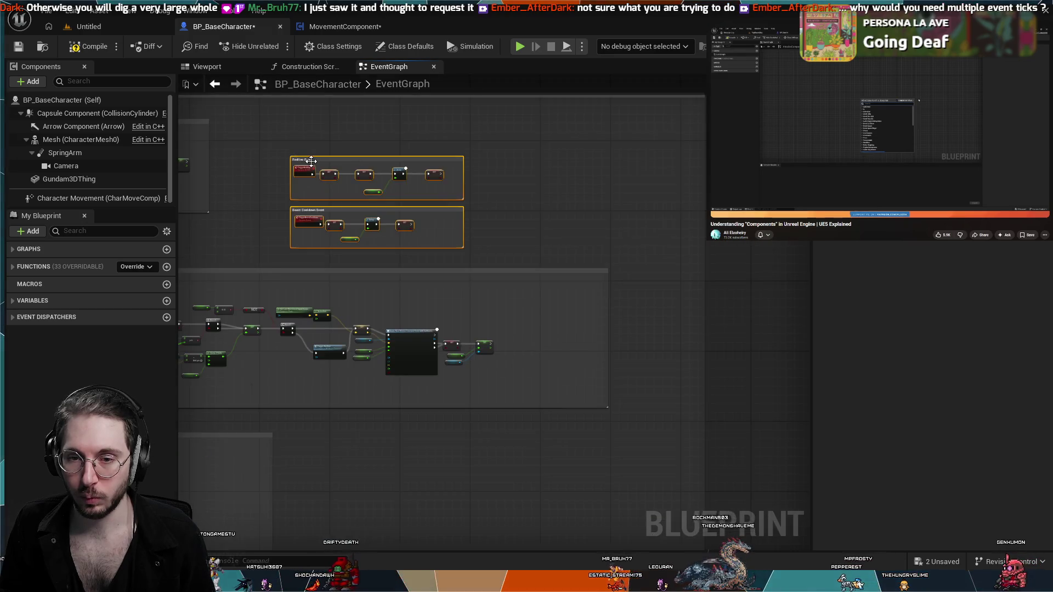
{"action": "left_click_drag", "start_coordinate": [243, 245], "coordinate": [457, 157]}
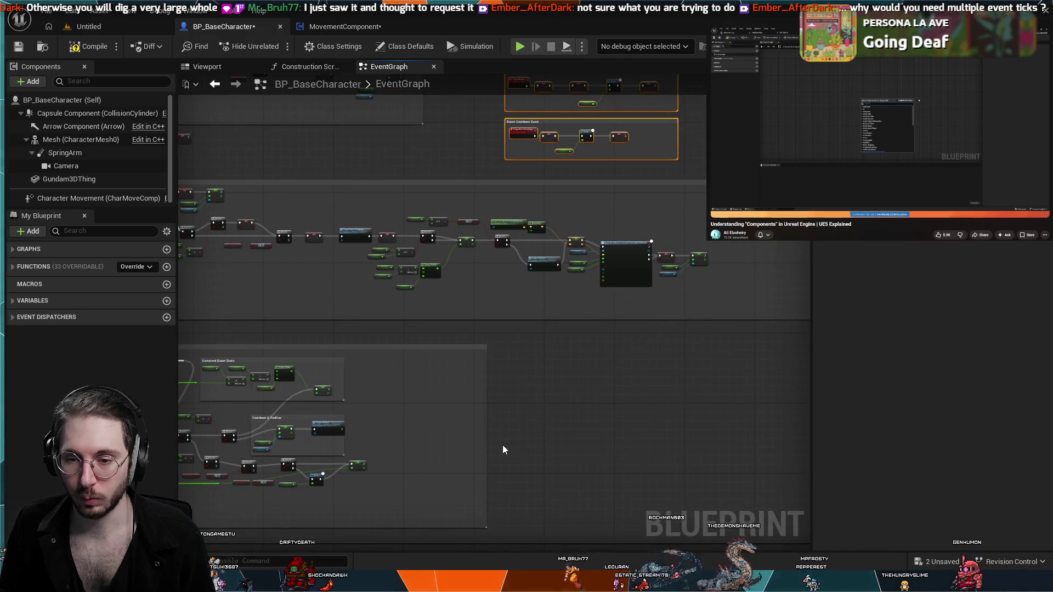
{"action": "left_click_drag", "start_coordinate": [487, 431], "coordinate": [634, 432]}
{"action": "left_click_drag", "start_coordinate": [405, 119], "coordinate": [431, 186]}
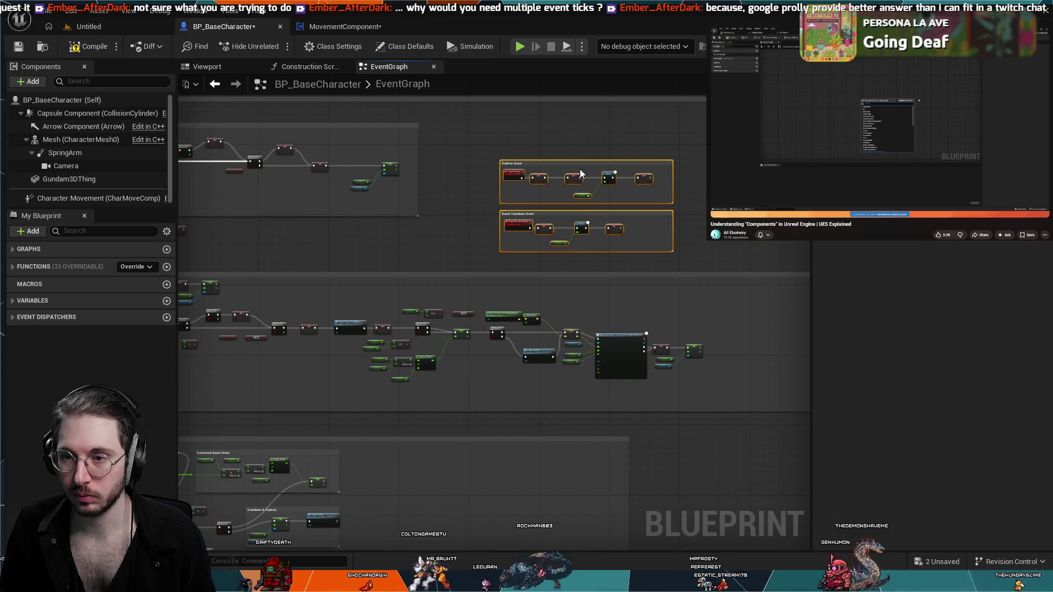
{"action": "mouse_move", "coordinate": [579, 164]}
{"action": "left_mouse_down"}
{"action": "mouse_move", "coordinate": [503, 265]}
{"action": "mouse_move", "coordinate": [447, 496]}
{"action": "mouse_move", "coordinate": [491, 466]}
{"action": "mouse_move", "coordinate": [458, 456]}
{"action": "left_mouse_up"}
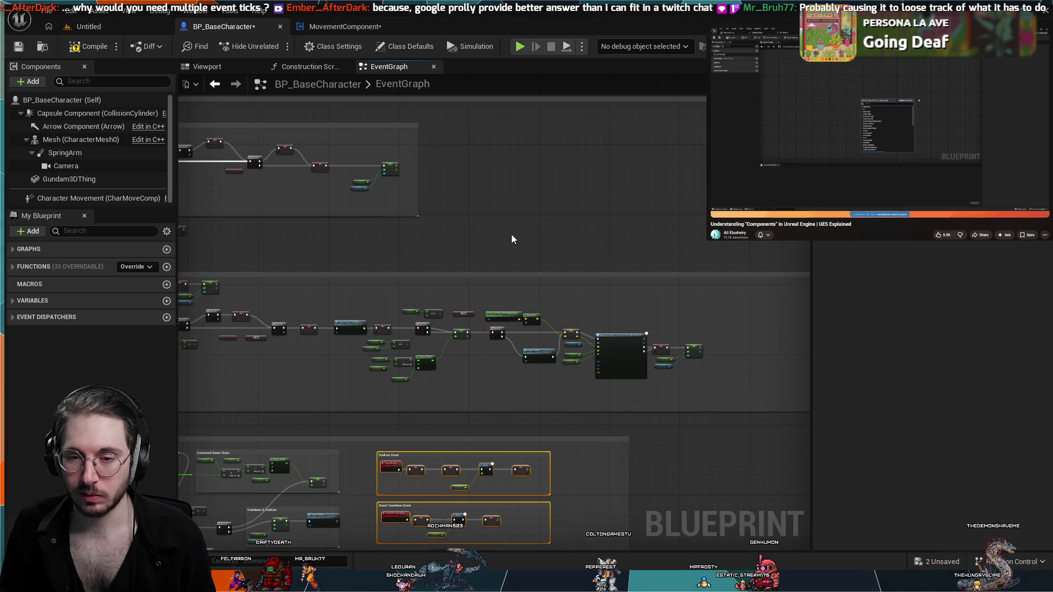
- Check the moved groups sit beside Cooldown & Redline, then view the MovementComponent graph
{"action": "left_click_drag", "start_coordinate": [511, 235], "coordinate": [642, 120]}
{"action": "left_click_drag", "start_coordinate": [587, 480], "coordinate": [631, 350]}
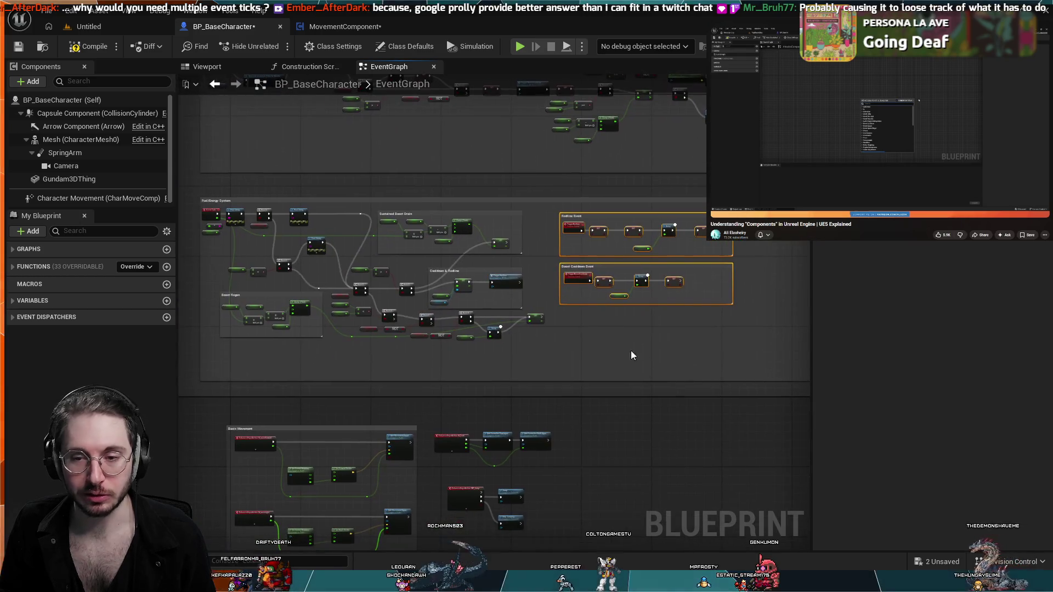
{"action": "scroll", "coordinate": [647, 282], "scroll_direction": "up", "scroll_amount": 6}
{"action": "scroll", "coordinate": [611, 302], "scroll_direction": "up", "scroll_amount": 2}
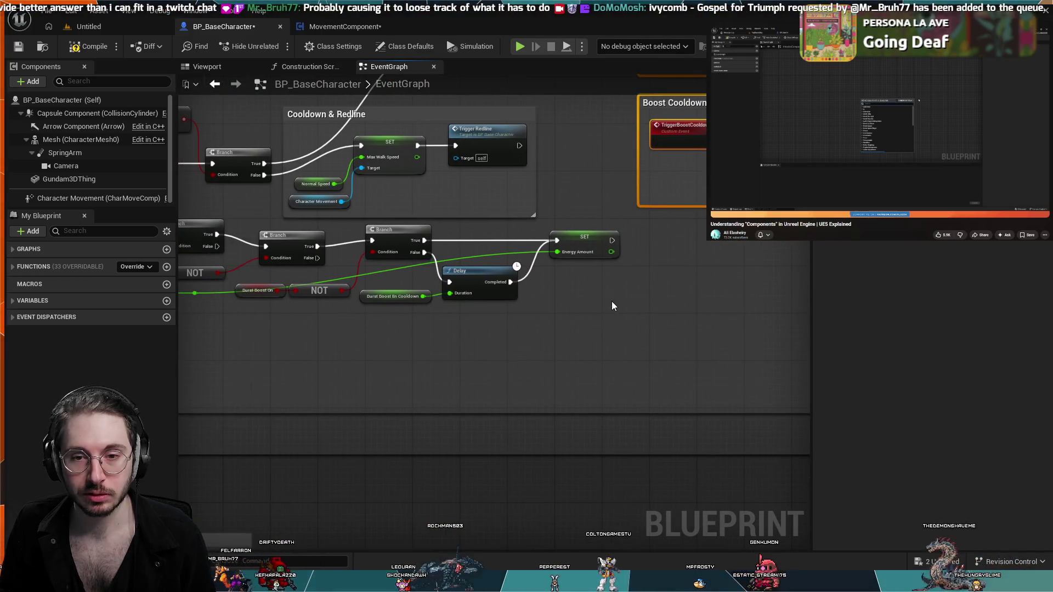
{"action": "scroll", "coordinate": [594, 307], "scroll_direction": "down", "scroll_amount": 2}
{"action": "mouse_move", "coordinate": [539, 377]}
{"action": "left_mouse_down"}
{"action": "mouse_move", "coordinate": [249, 503]}
{"action": "mouse_move", "coordinate": [74, 526]}
{"action": "left_mouse_up"}
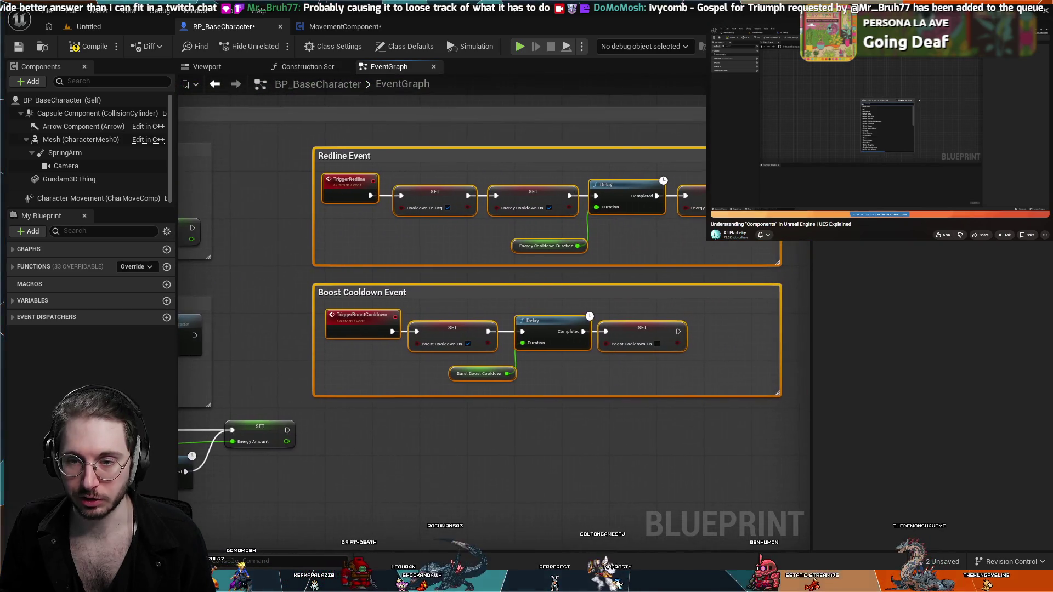
{"action": "scroll", "coordinate": [651, 190], "scroll_direction": "down", "scroll_amount": 2}
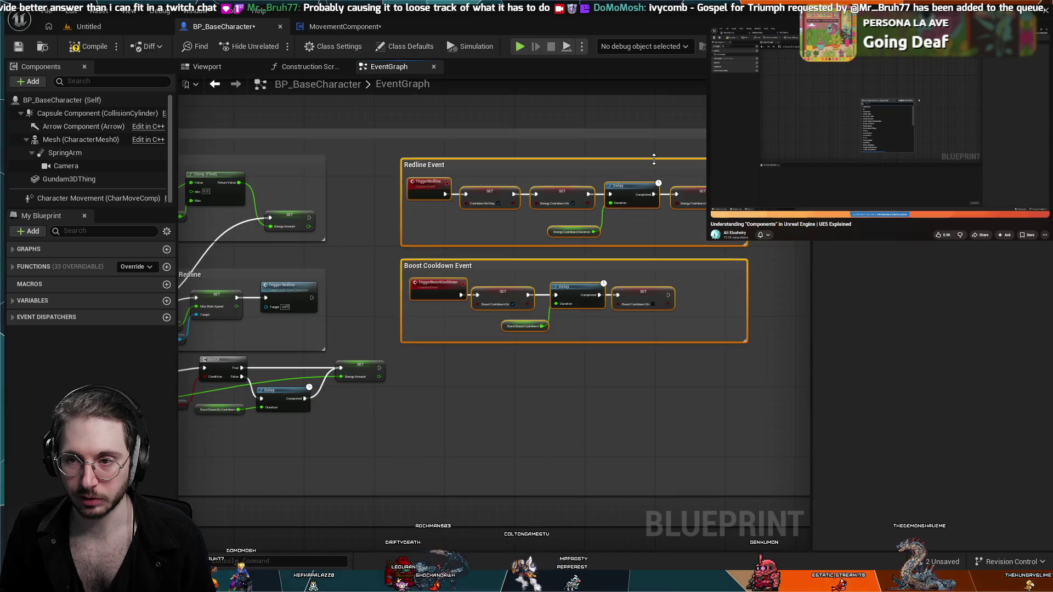
{"action": "mouse_move", "coordinate": [654, 159]}
{"action": "left_mouse_down"}
{"action": "mouse_move", "coordinate": [579, 184]}
{"action": "mouse_move", "coordinate": [729, 172]}
{"action": "mouse_move", "coordinate": [750, 181]}
{"action": "mouse_move", "coordinate": [733, 182]}
{"action": "left_mouse_up"}
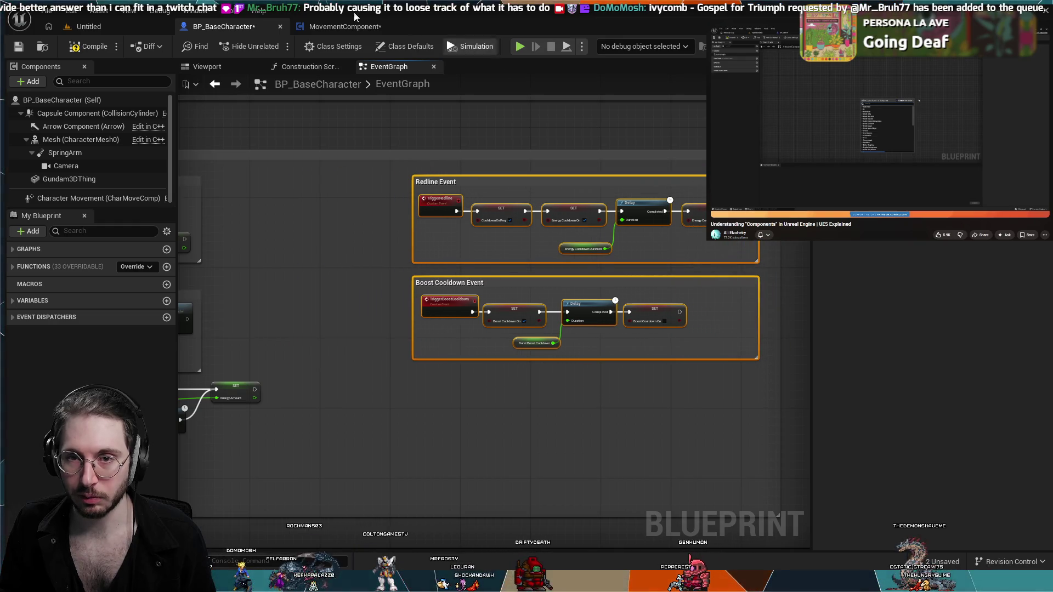
{"action": "left_click", "coordinate": [343, 27]}
{"action": "mouse_move", "coordinate": [469, 261]}
{"action": "left_mouse_down"}
{"action": "mouse_move", "coordinate": [374, 186]}
{"action": "mouse_move", "coordinate": [644, 190]}
{"action": "mouse_move", "coordinate": [652, 298]}
{"action": "left_mouse_up"}
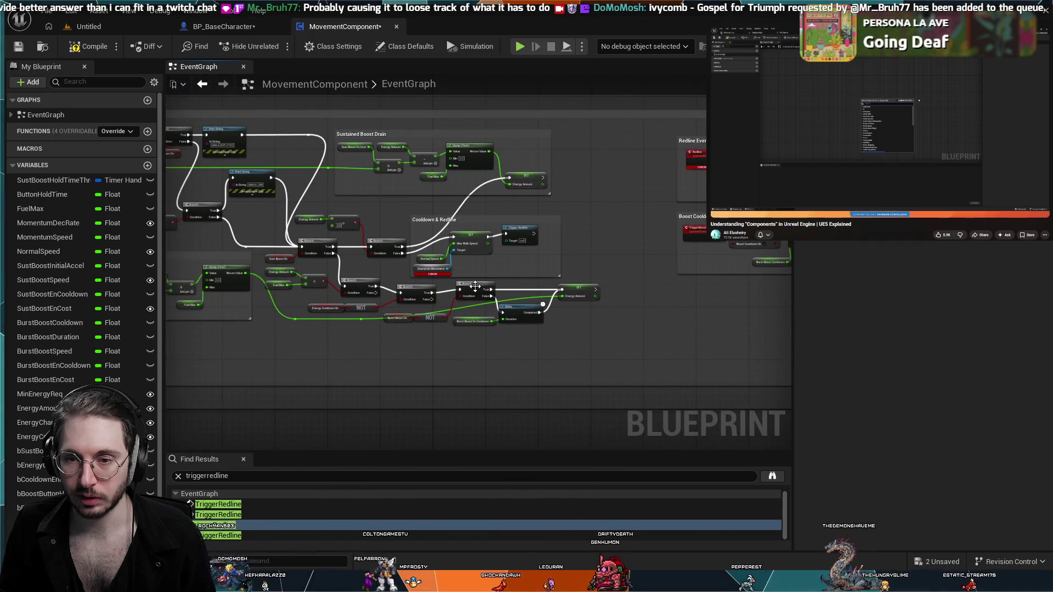
{"action": "scroll", "coordinate": [475, 286], "scroll_direction": "up", "scroll_amount": 5}
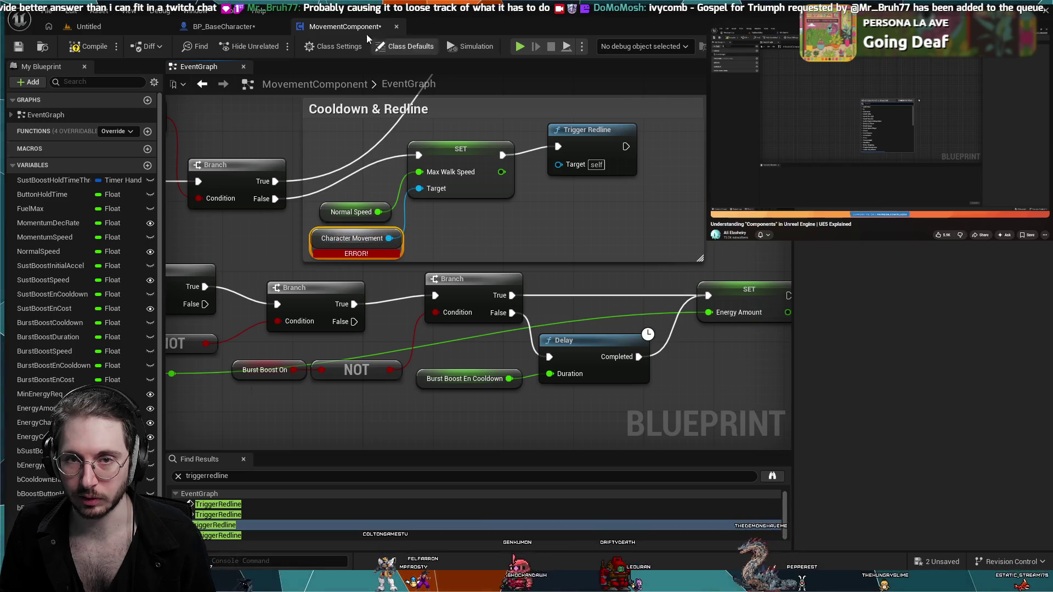
{"action": "left_click", "coordinate": [222, 26]}
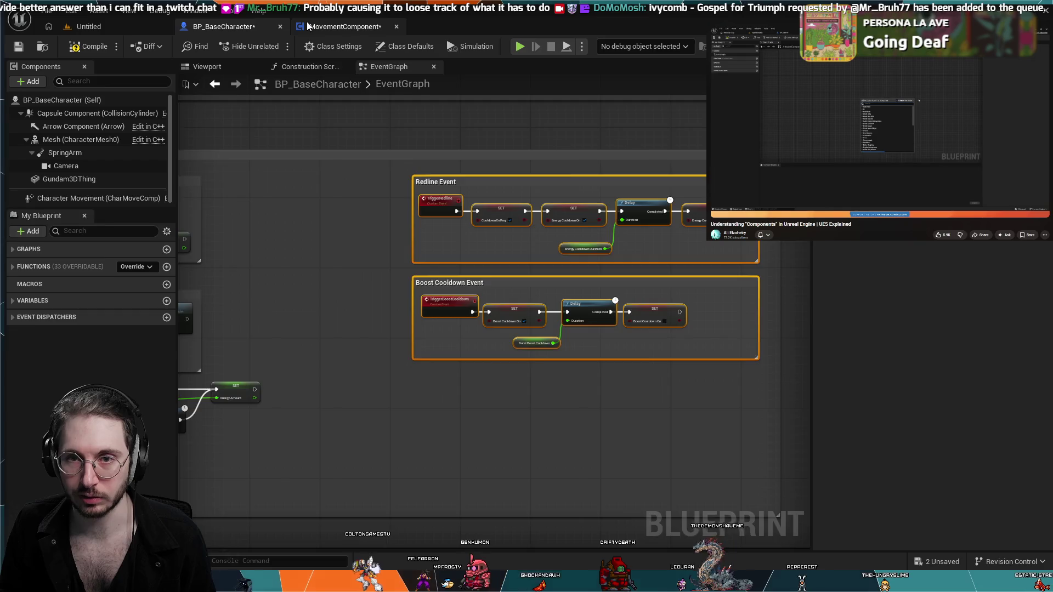
{"action": "left_click", "coordinate": [345, 26]}
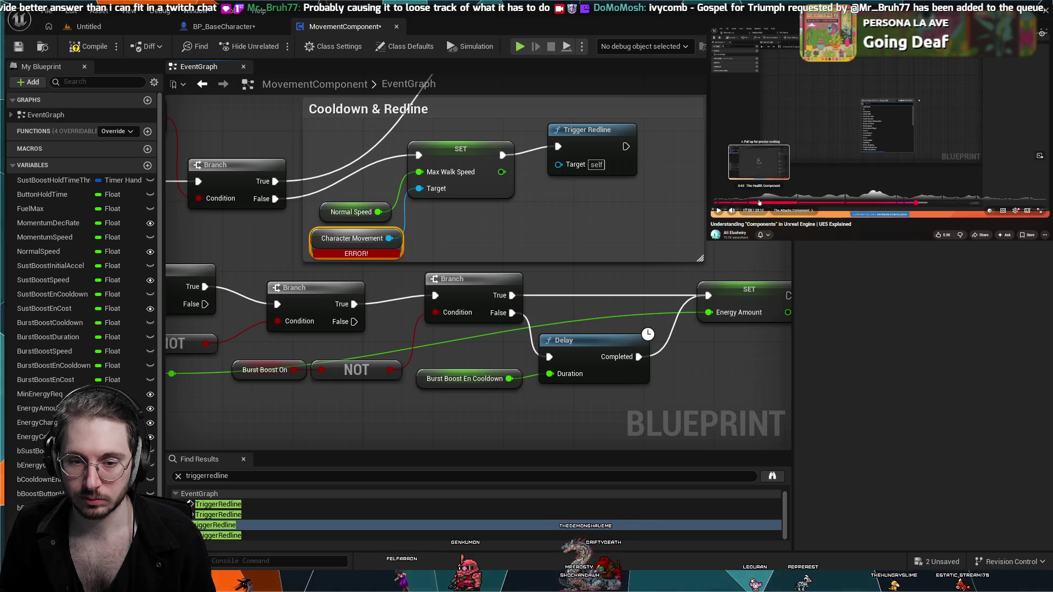
{"action": "left_click", "coordinate": [761, 203]}
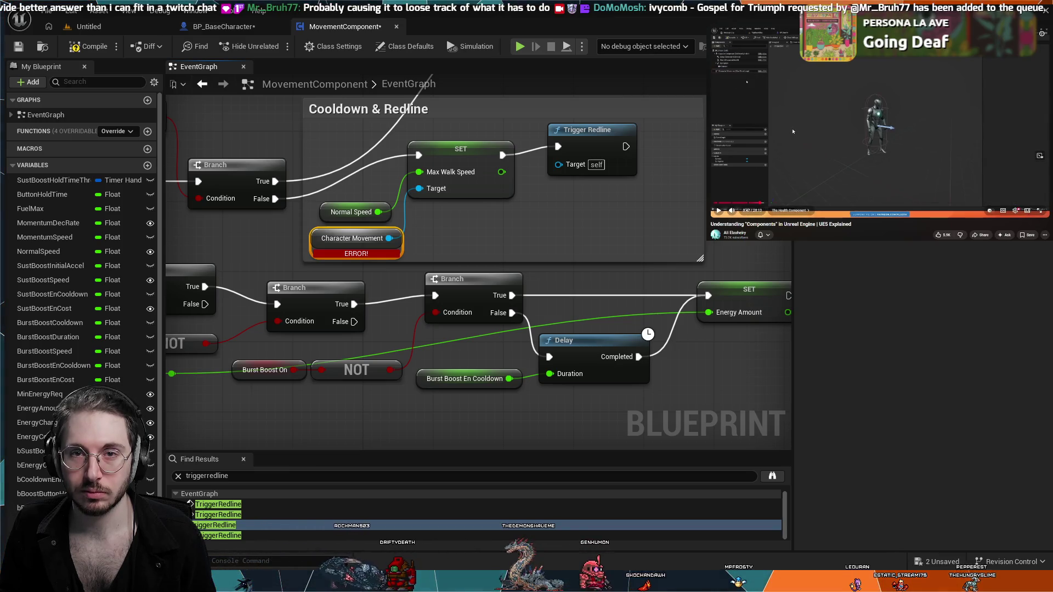
{"action": "left_click", "coordinate": [793, 131]}
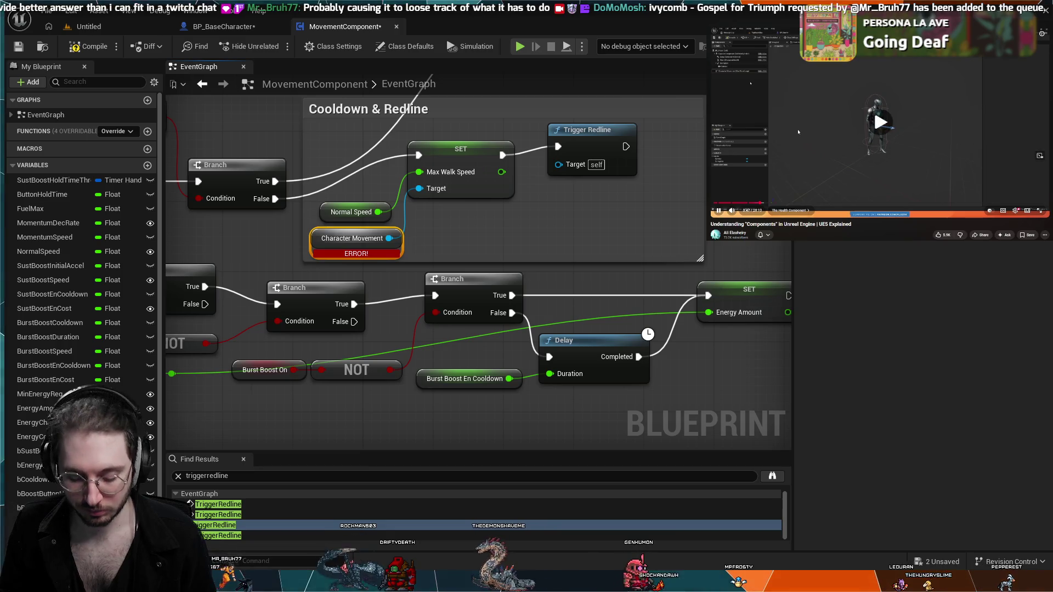
{"action": "key", "text": "j"}
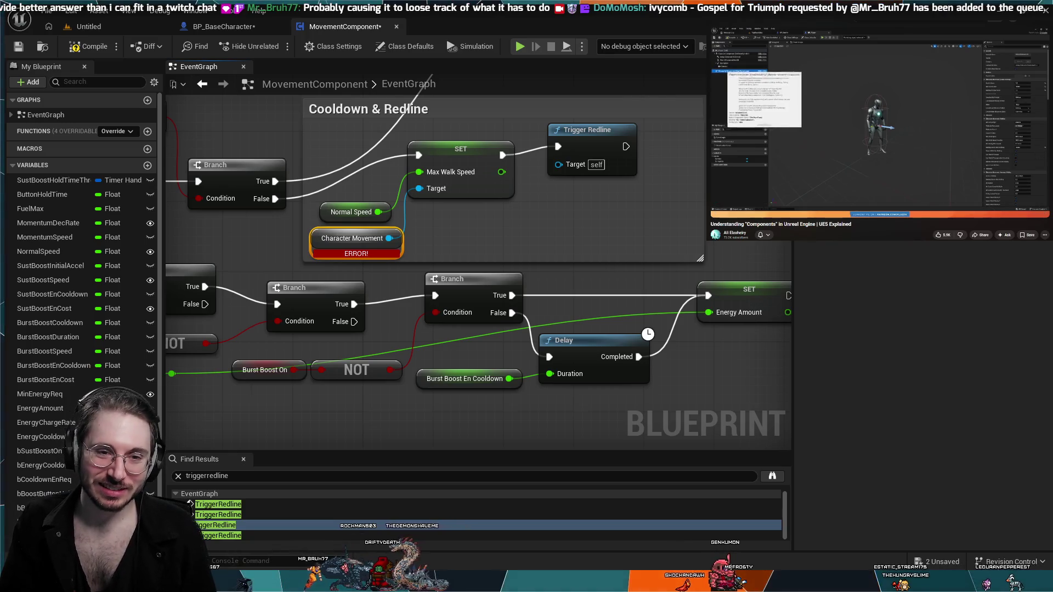
{"action": "key", "text": "l"}
{"action": "key", "text": "l"}
{"action": "key", "text": "l"}
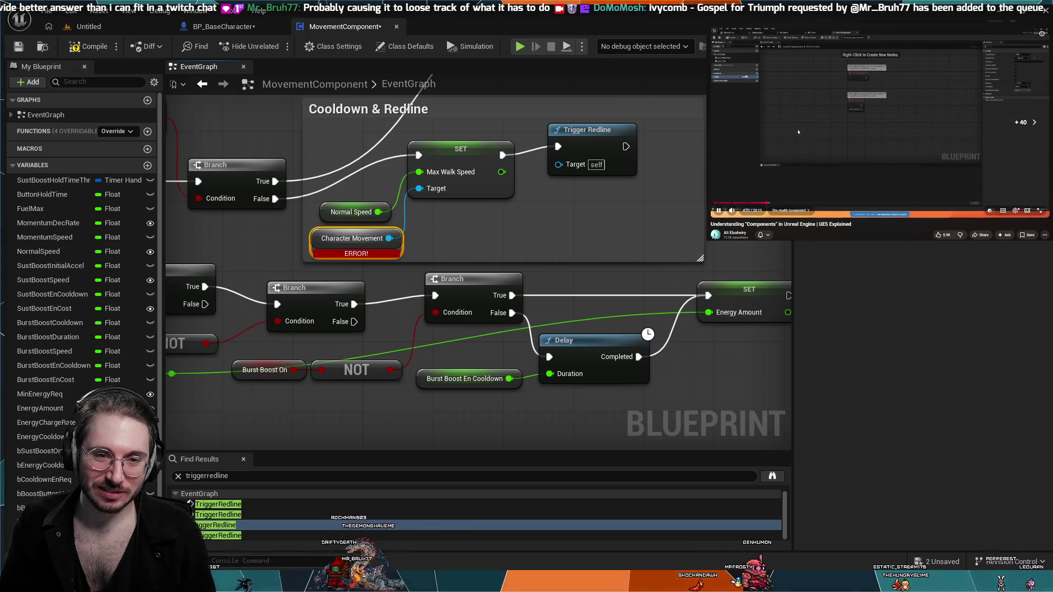
{"action": "key", "text": "l"}
{"action": "key", "text": "l"}
{"action": "key", "text": "l"}
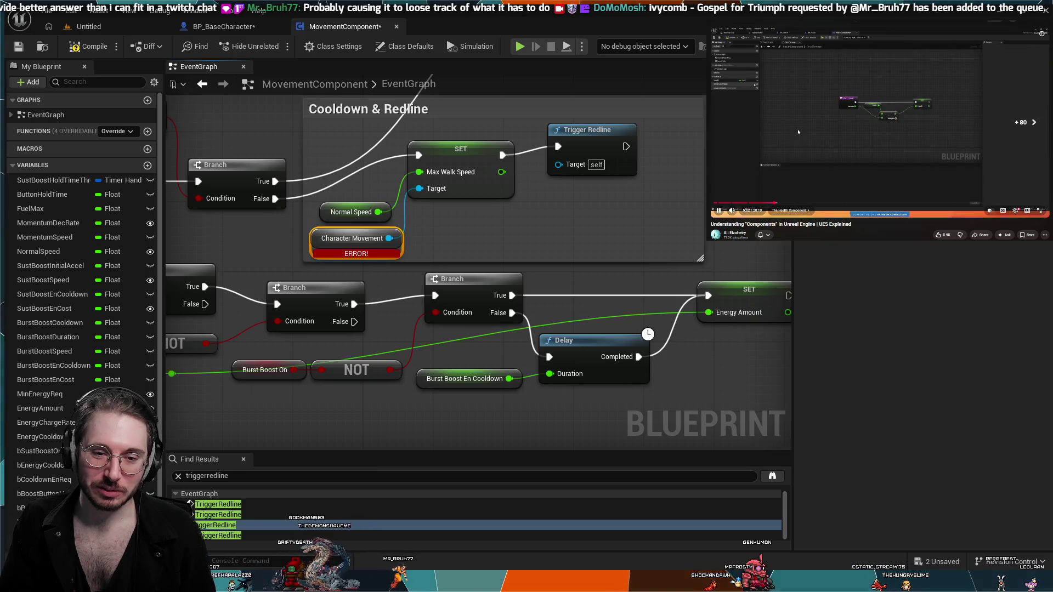
{"action": "key", "text": "l"}
{"action": "key", "text": "l"}
{"action": "key", "text": "l"}
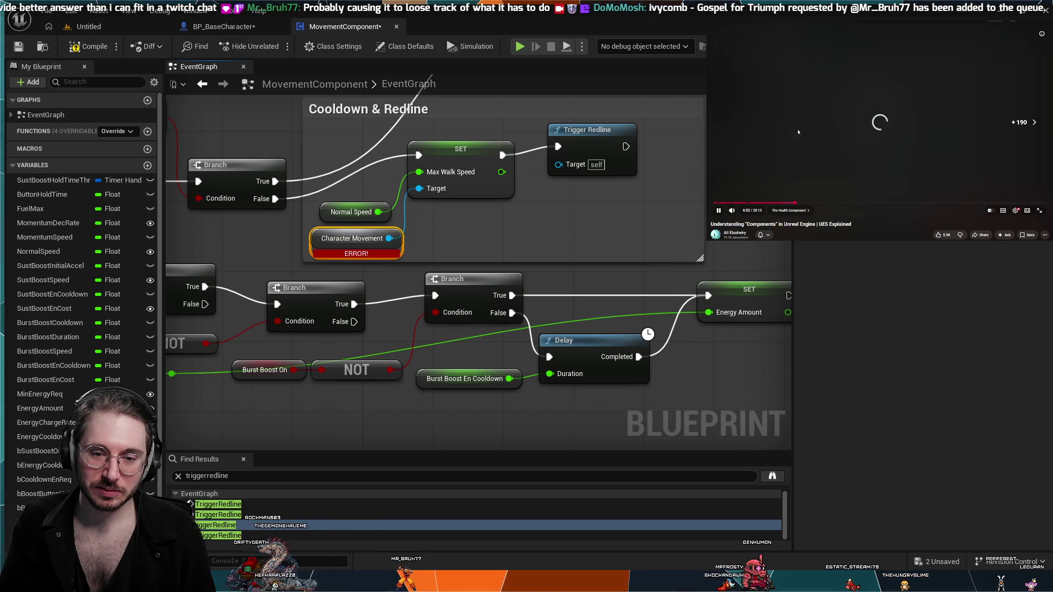
{"action": "key", "text": "l"}
{"action": "key", "text": "l"}
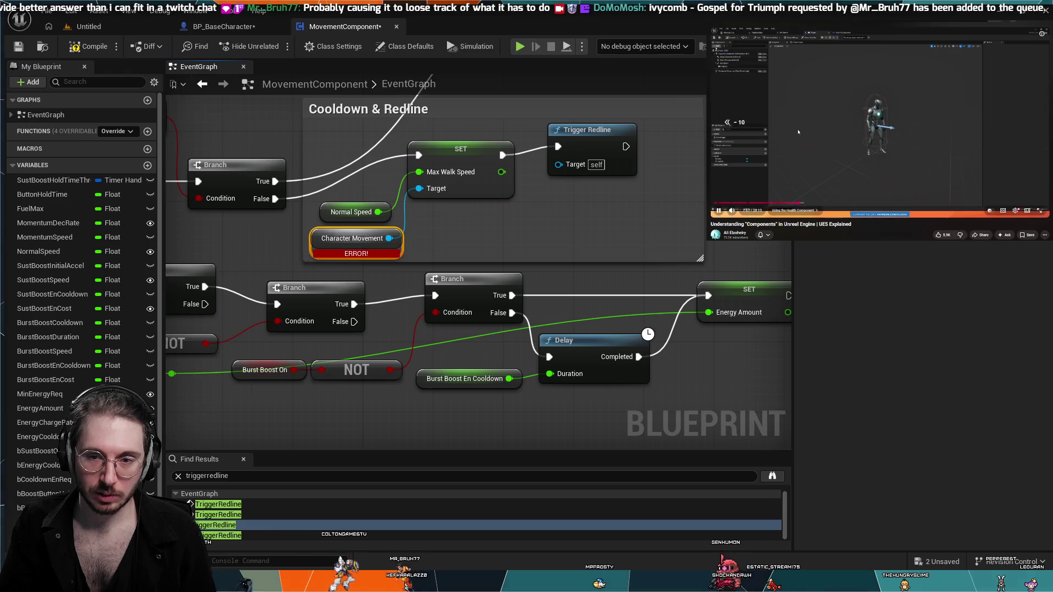
{"action": "key", "text": "j"}
{"action": "key", "text": "j"}
{"action": "key", "text": "k"}
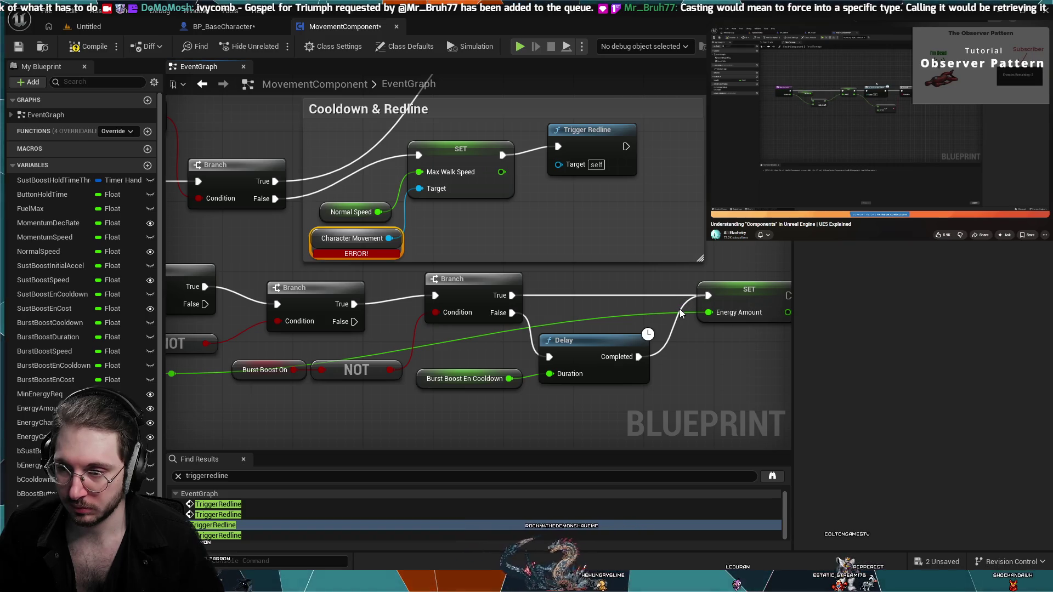
{"action": "key", "text": "ctrl+v"}
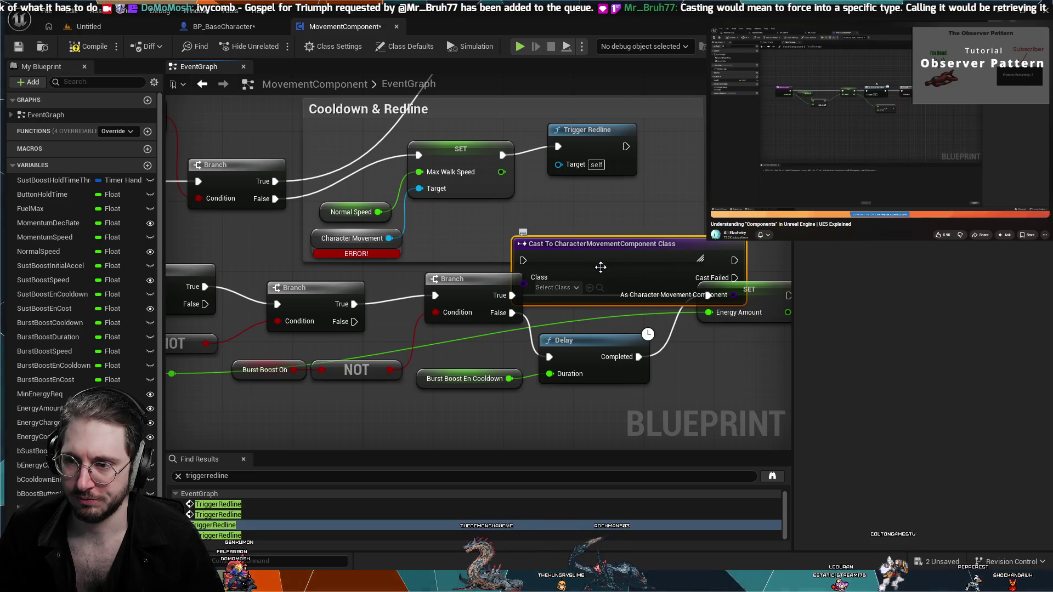
{"action": "key", "text": "Delete"}
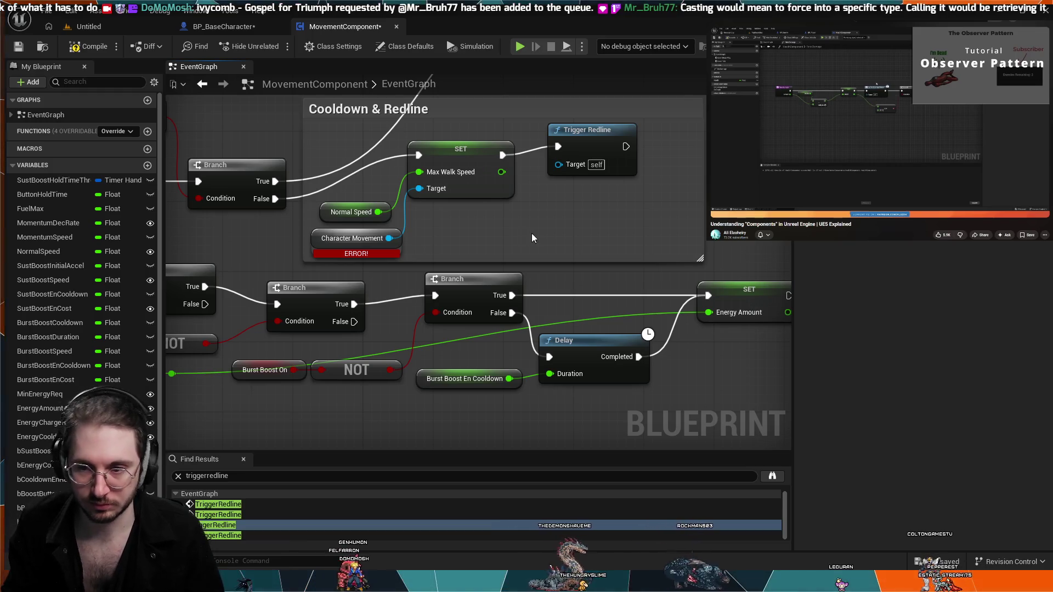
{"action": "key", "text": "ctrl+v"}
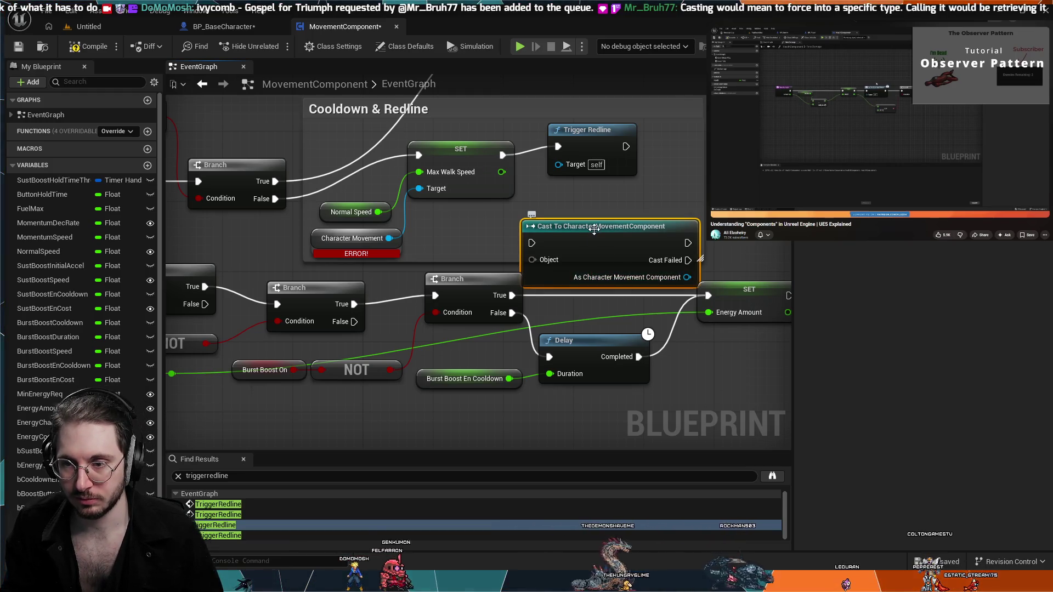
{"action": "mouse_move", "coordinate": [595, 225]}
{"action": "left_mouse_down"}
{"action": "mouse_move", "coordinate": [613, 211]}
{"action": "mouse_move", "coordinate": [588, 205]}
{"action": "left_mouse_up"}
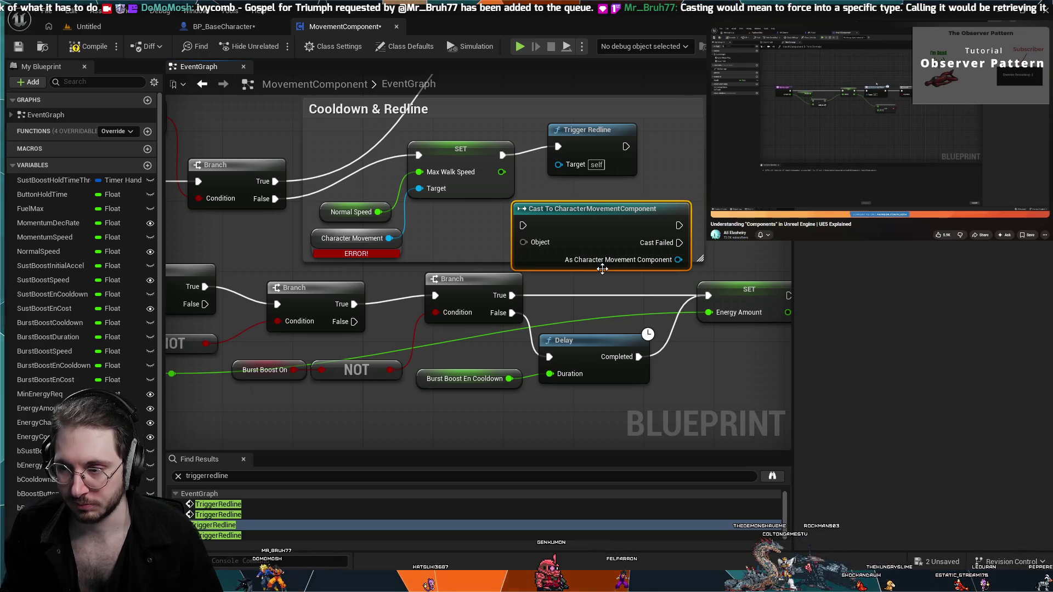
{"action": "key", "text": "ctrl+z"}
{"action": "key", "text": "ctrl+z"}
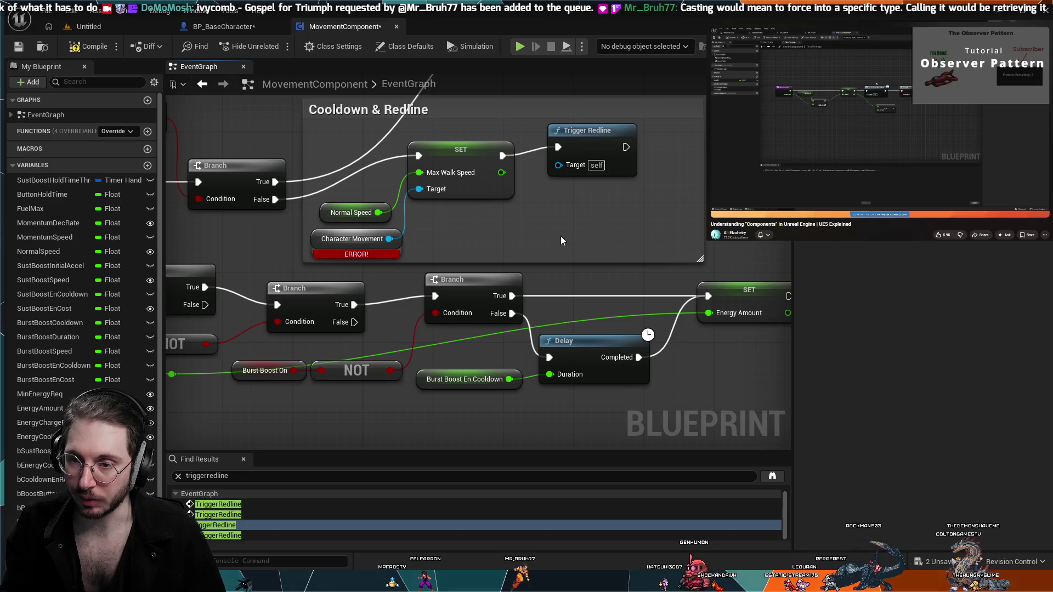
{"action": "left_click", "coordinate": [373, 246]}
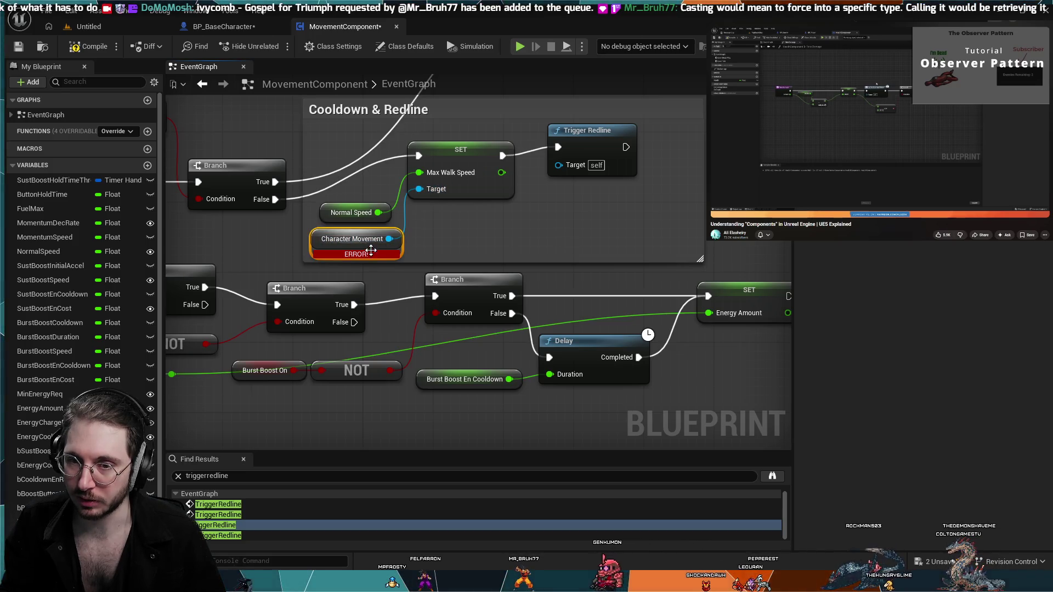
- Survey MovementComponent's Fuel/Energy System and Basic Movement groups, then switch to BP_BaseCharacter
{"action": "left_click", "coordinate": [461, 227]}
{"action": "scroll", "coordinate": [557, 252], "scroll_direction": "down", "scroll_amount": 3}
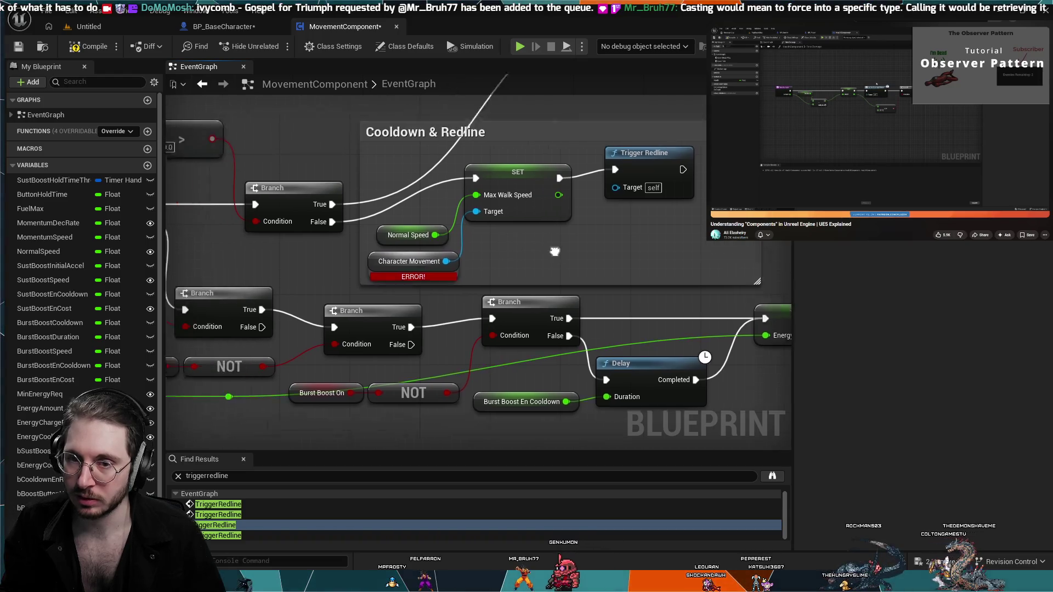
{"action": "mouse_move", "coordinate": [314, 185]}
{"action": "left_mouse_down"}
{"action": "mouse_move", "coordinate": [348, 186]}
{"action": "mouse_move", "coordinate": [677, 292]}
{"action": "mouse_move", "coordinate": [664, 364]}
{"action": "mouse_move", "coordinate": [271, 285]}
{"action": "left_mouse_up"}
{"action": "scroll", "coordinate": [426, 271], "scroll_direction": "down", "scroll_amount": 3}
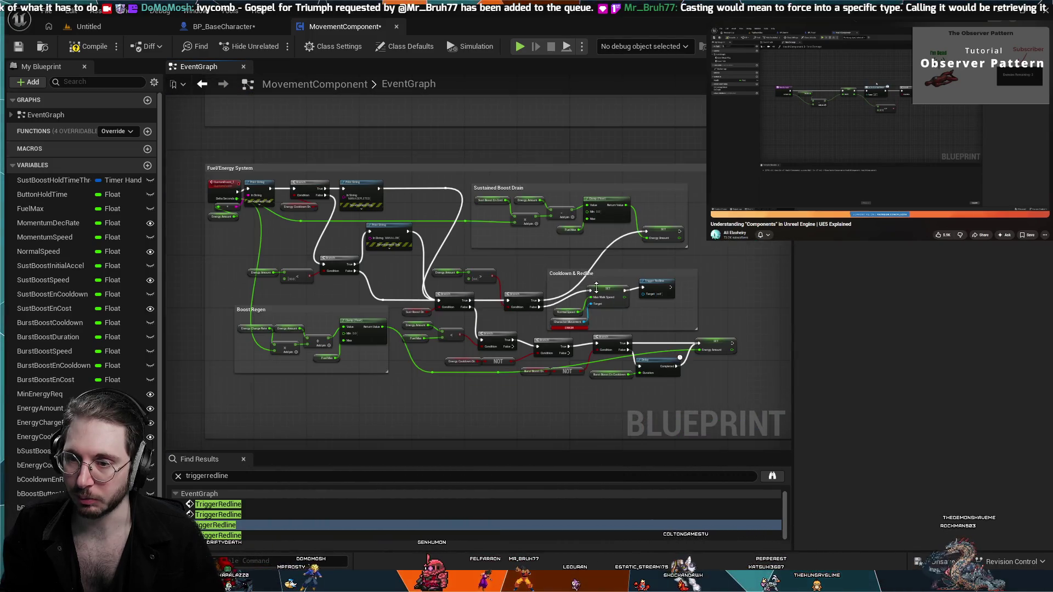
{"action": "mouse_move", "coordinate": [541, 393]}
{"action": "left_mouse_down"}
{"action": "mouse_move", "coordinate": [595, 122]}
{"action": "mouse_move", "coordinate": [490, 309]}
{"action": "mouse_move", "coordinate": [642, 272]}
{"action": "mouse_move", "coordinate": [549, 195]}
{"action": "left_mouse_up"}
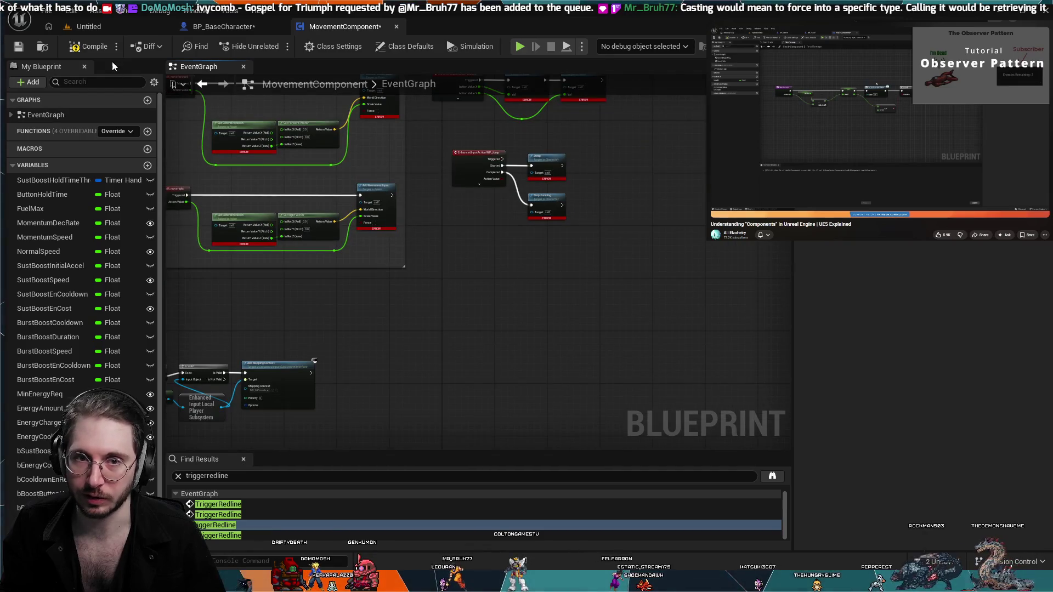
{"action": "left_click", "coordinate": [254, 24]}
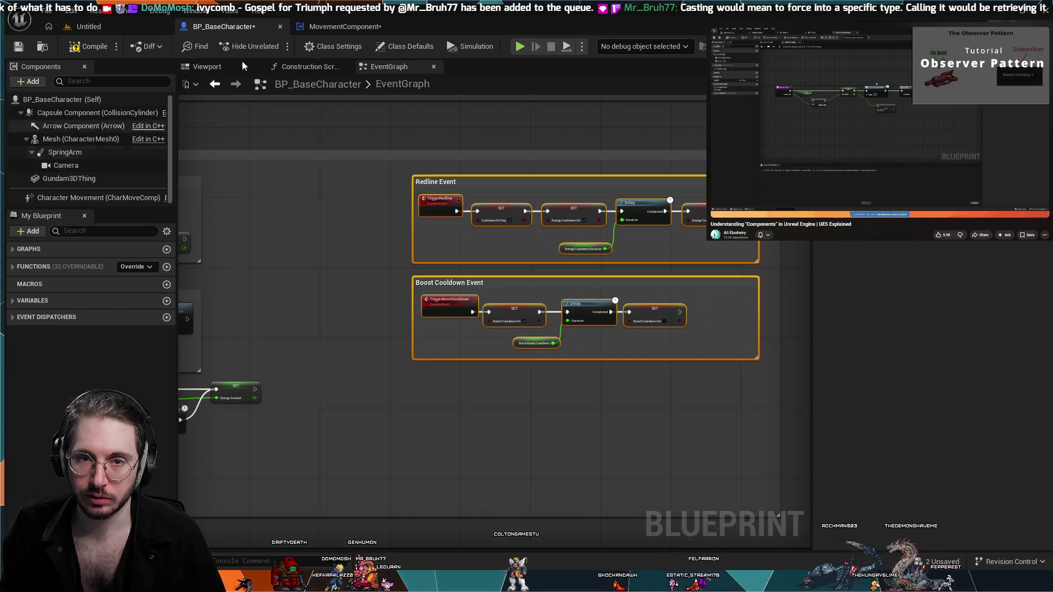
- Return to BP_BaseCharacter and pan its event graph up toward the Boost groups
{"action": "left_click", "coordinate": [362, 29]}
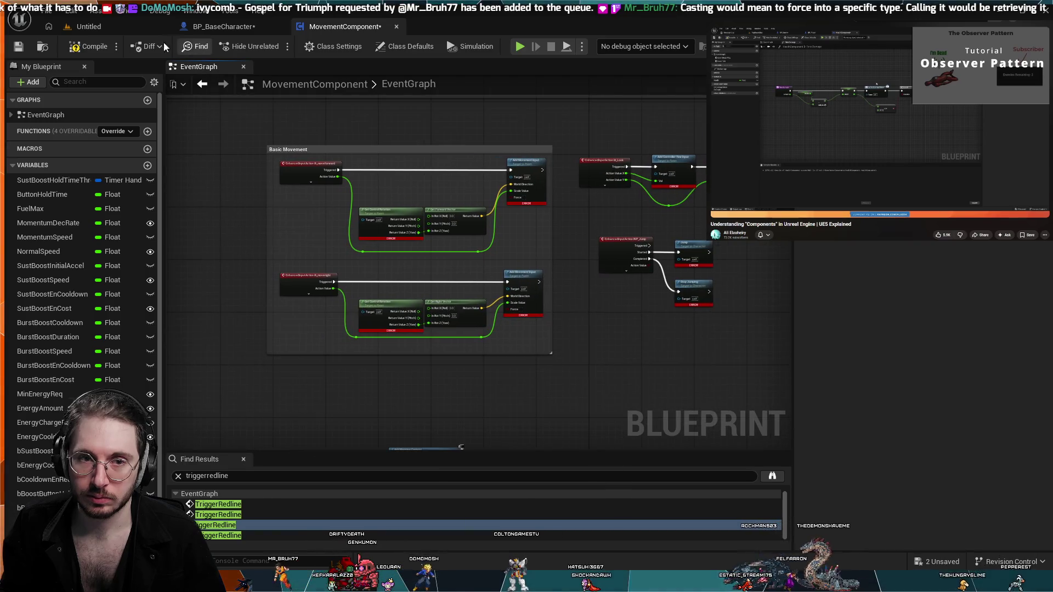
{"action": "left_click", "coordinate": [227, 27]}
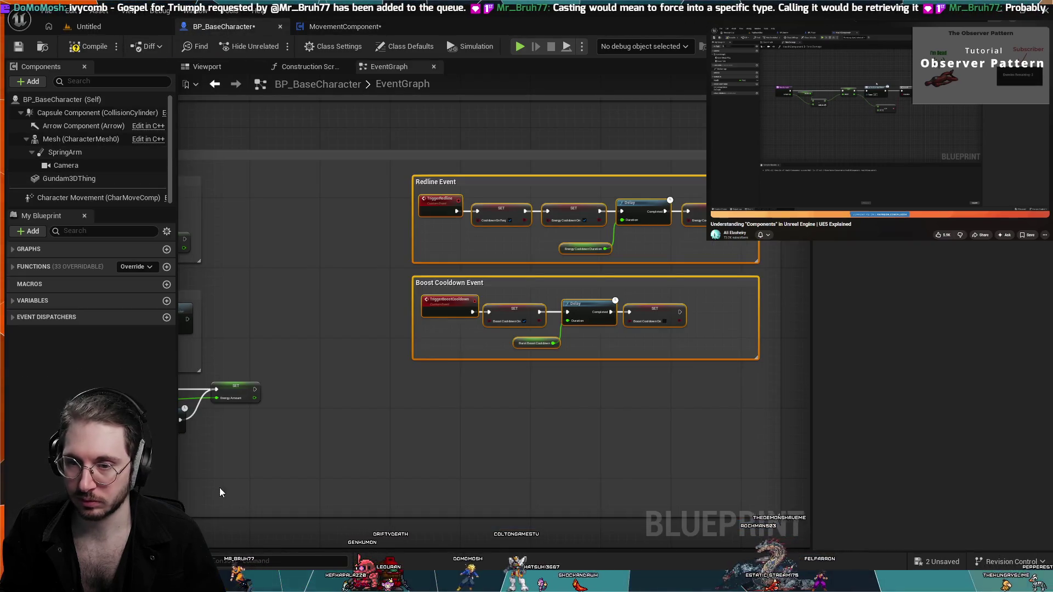
{"action": "left_click", "coordinate": [295, 453]}
{"action": "left_click_drag", "start_coordinate": [294, 453], "coordinate": [484, 487]}
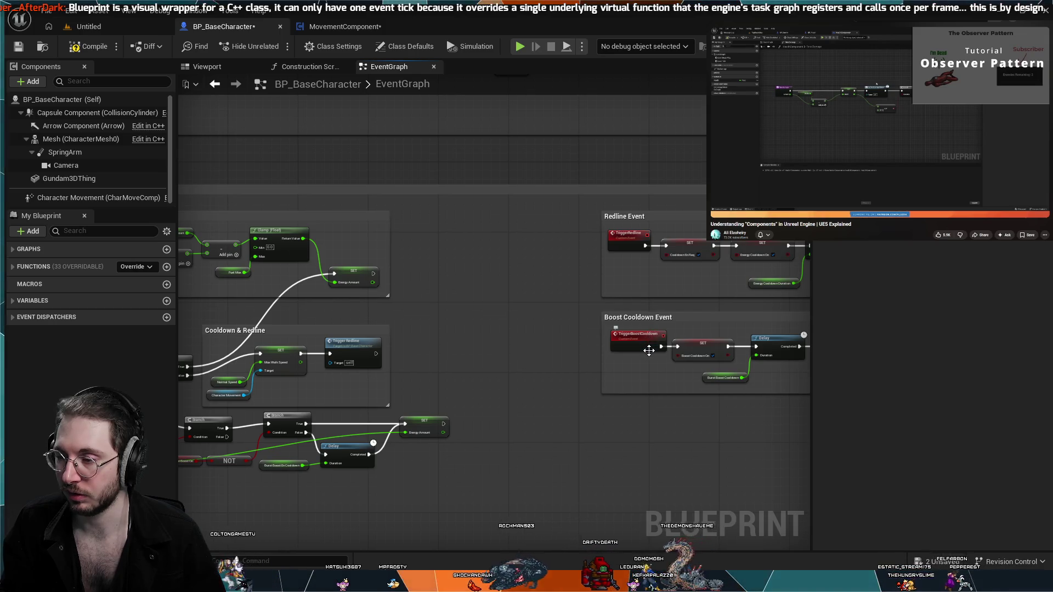
{"action": "scroll", "coordinate": [558, 295], "scroll_direction": "down", "scroll_amount": 2}
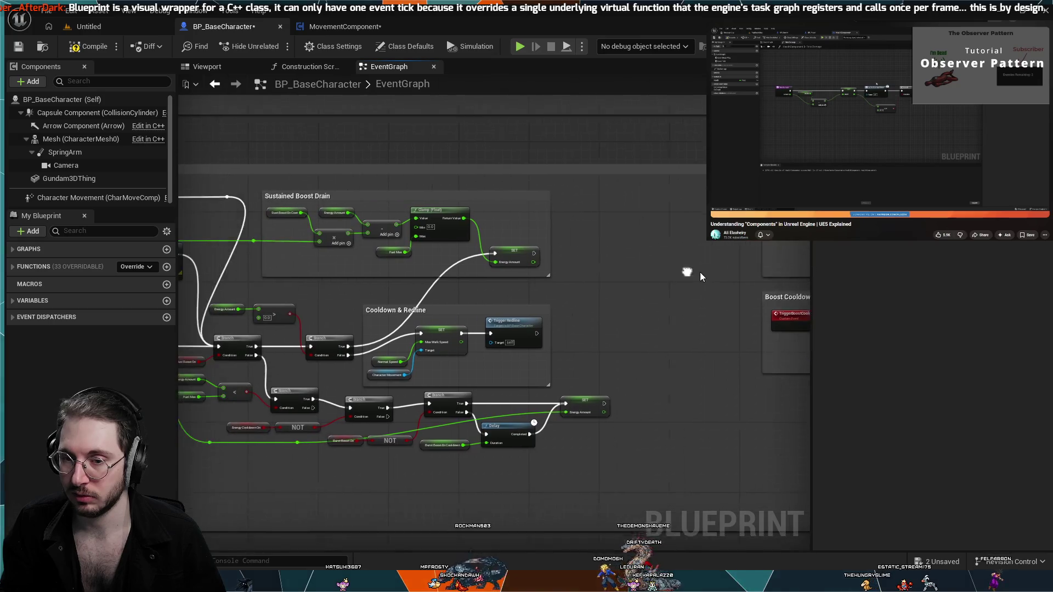
{"action": "scroll", "coordinate": [505, 404], "scroll_direction": "down", "scroll_amount": 4}
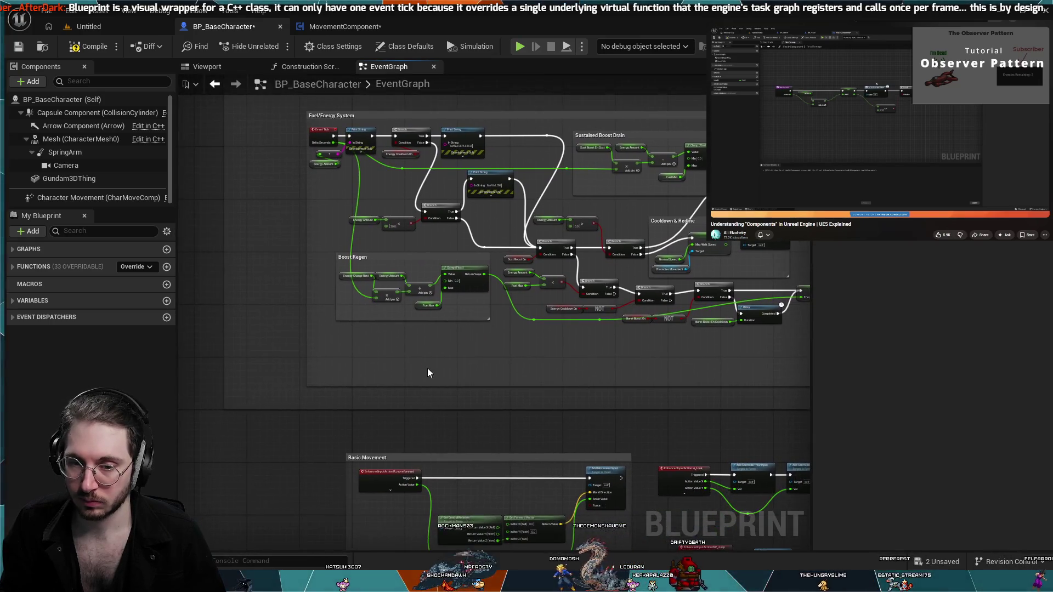
{"action": "left_click_drag", "start_coordinate": [285, 242], "coordinate": [208, 471]}
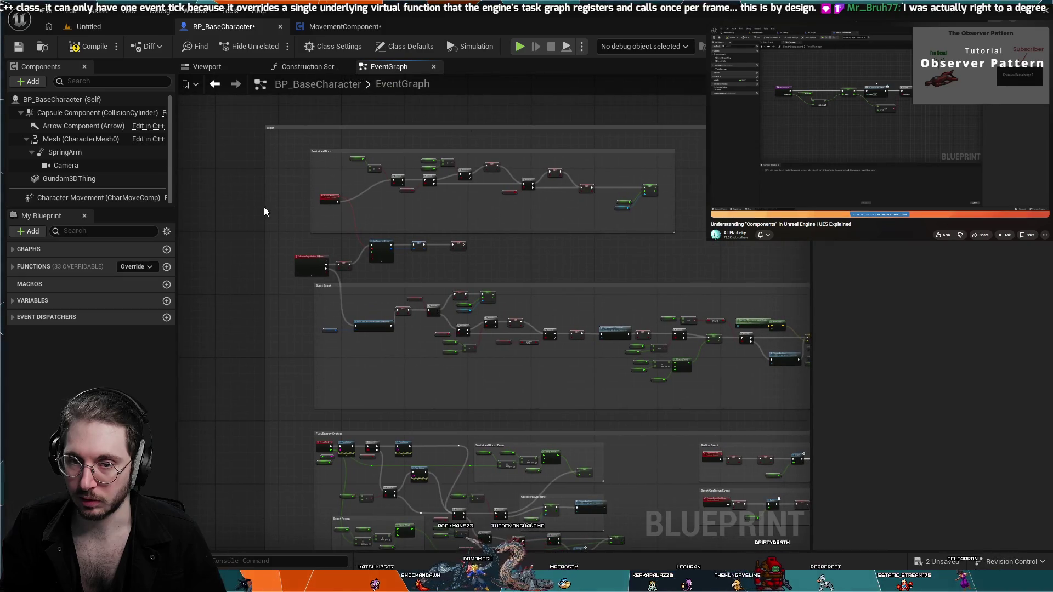
- Narrow the Boost comment box and pan over the Boost groups to the Fuel/Energy block
{"action": "left_click_drag", "start_coordinate": [266, 211], "coordinate": [279, 212]}
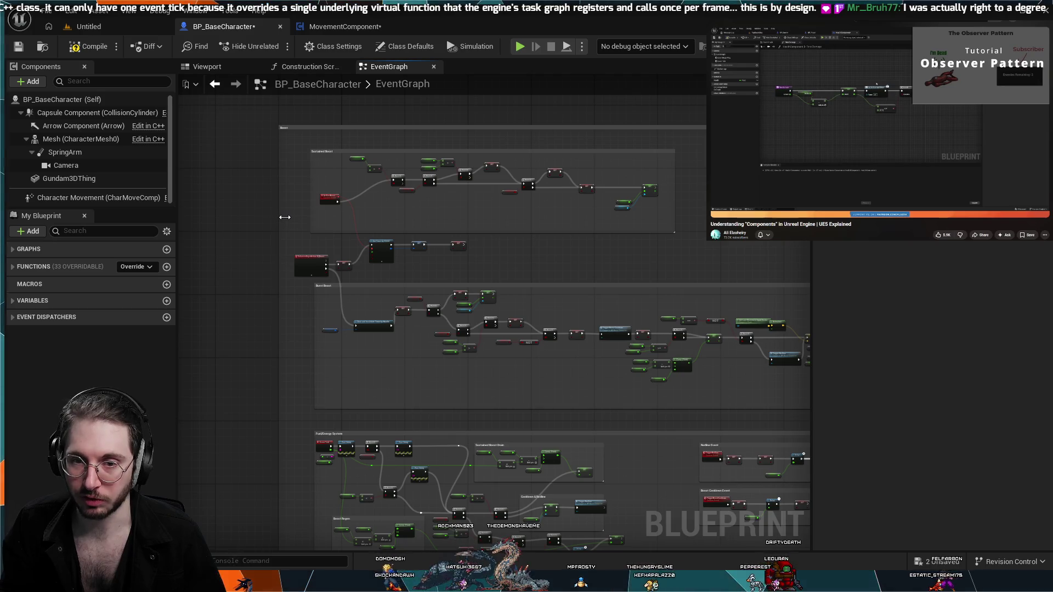
{"action": "left_click_drag", "start_coordinate": [189, 288], "coordinate": [192, 225]}
{"action": "scroll", "coordinate": [192, 225], "scroll_direction": "down", "scroll_amount": 1}
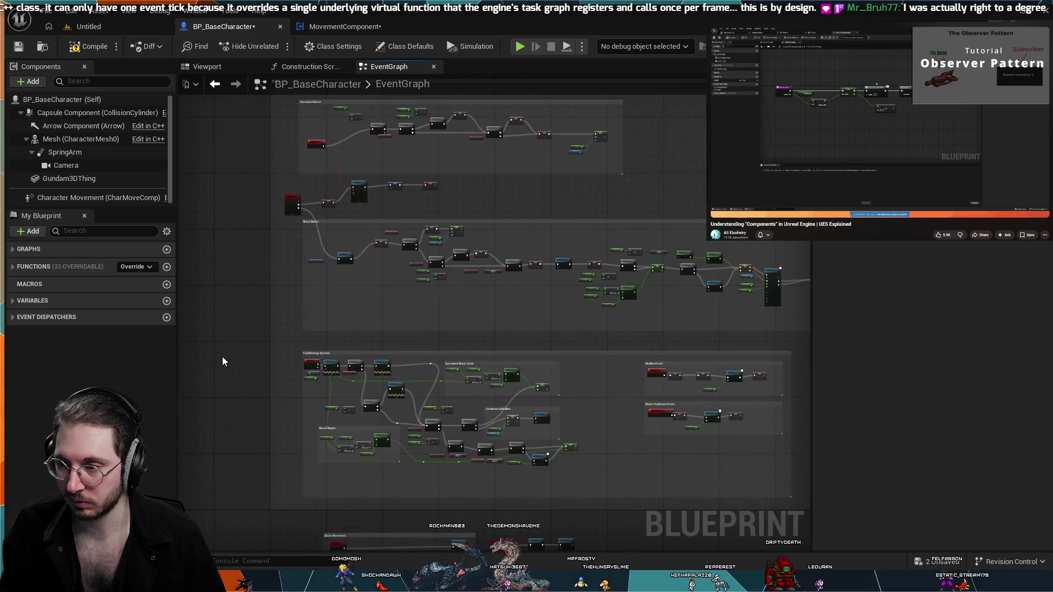
{"action": "scroll", "coordinate": [216, 378], "scroll_direction": "up", "scroll_amount": 1}
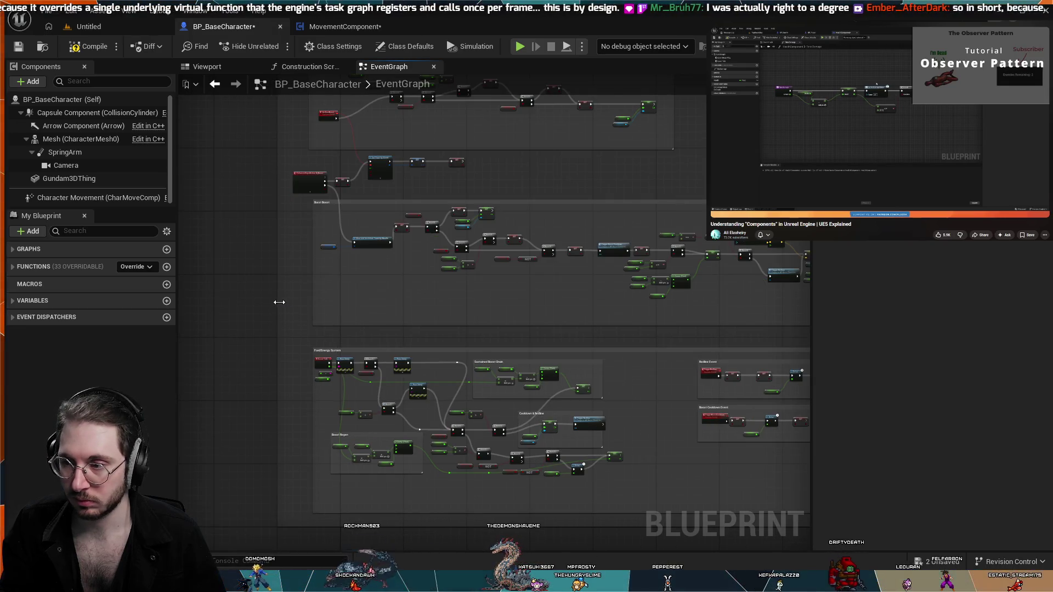
{"action": "left_click_drag", "start_coordinate": [278, 302], "coordinate": [213, 311]}
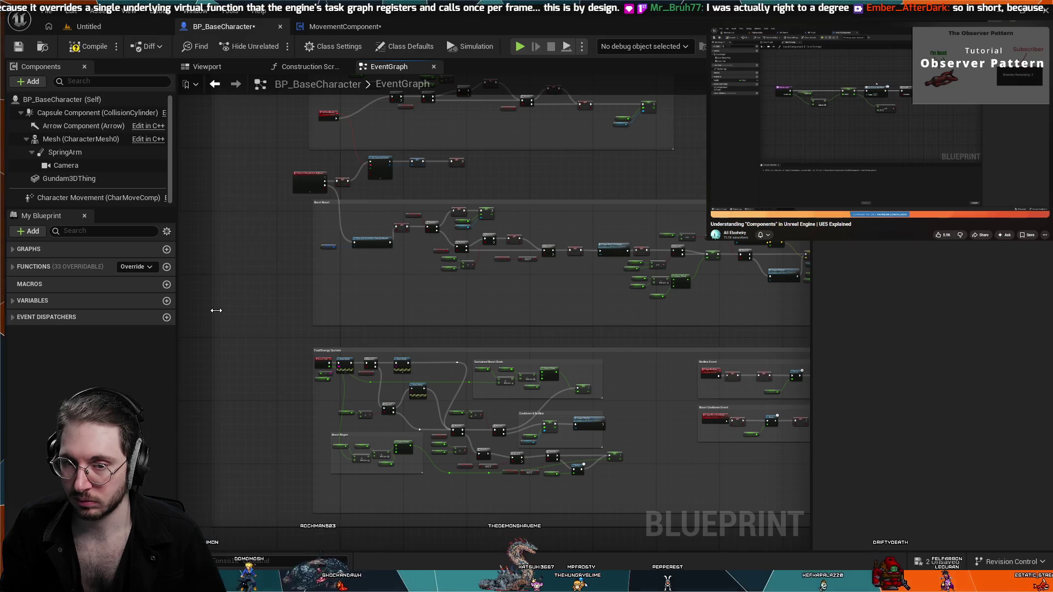
{"action": "scroll", "coordinate": [244, 337], "scroll_direction": "down", "scroll_amount": 1}
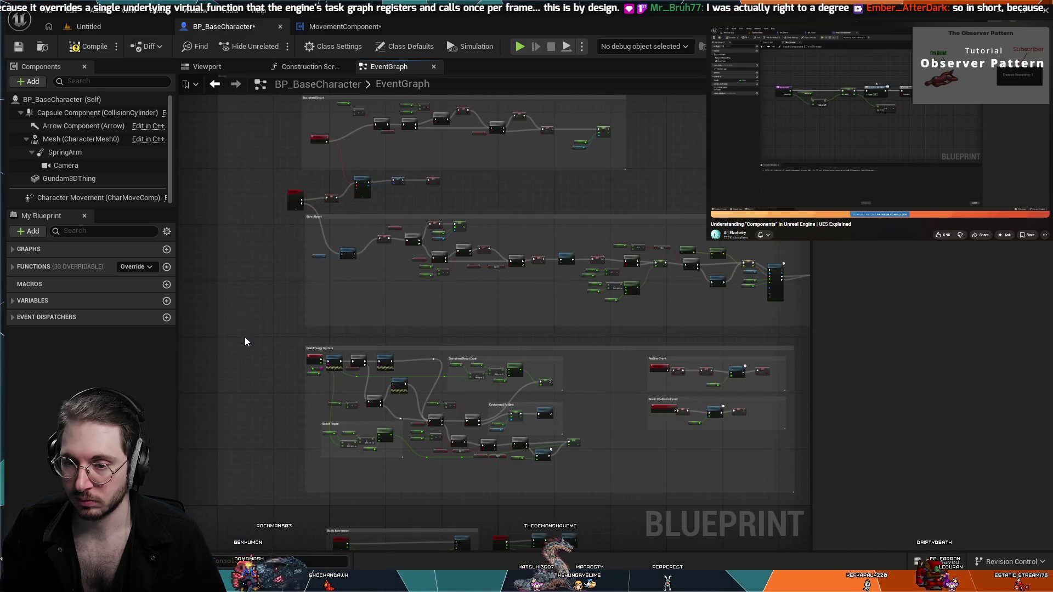
{"action": "left_click_drag", "start_coordinate": [245, 337], "coordinate": [267, 200]}
{"action": "scroll", "coordinate": [545, 359], "scroll_direction": "up", "scroll_amount": 6}
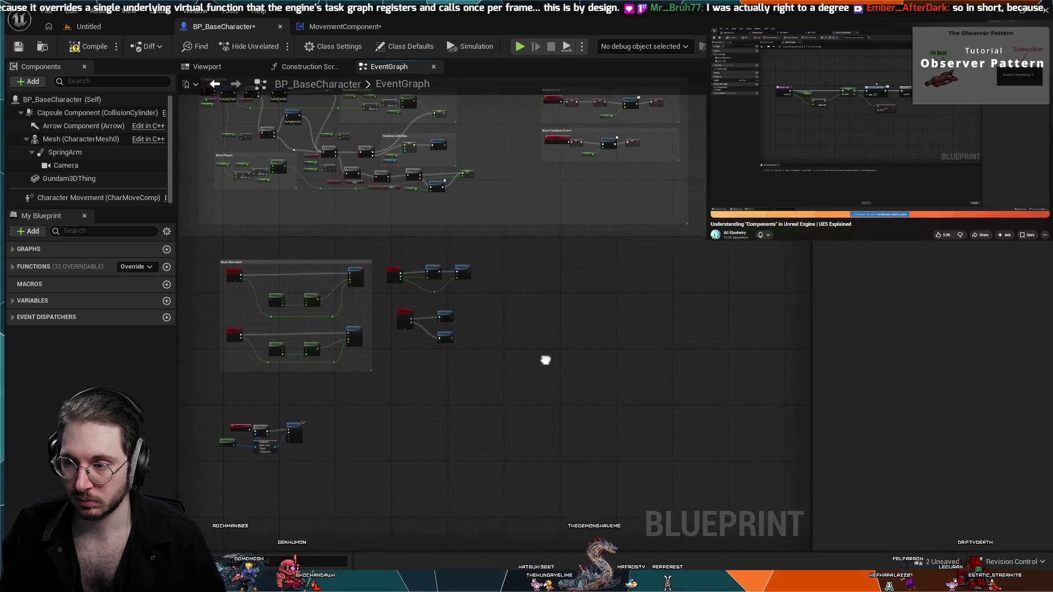
{"action": "left_click_drag", "start_coordinate": [560, 473], "coordinate": [598, 341]}
{"action": "mouse_move", "coordinate": [577, 250]}
{"action": "left_mouse_down"}
{"action": "mouse_move", "coordinate": [639, 367]}
{"action": "mouse_move", "coordinate": [621, 378]}
{"action": "mouse_move", "coordinate": [575, 317]}
{"action": "mouse_move", "coordinate": [694, 246]}
{"action": "left_mouse_up"}
{"action": "mouse_move", "coordinate": [656, 286]}
{"action": "left_mouse_down"}
{"action": "mouse_move", "coordinate": [636, 241]}
{"action": "mouse_move", "coordinate": [658, 188]}
{"action": "mouse_move", "coordinate": [627, 203]}
{"action": "left_mouse_up"}
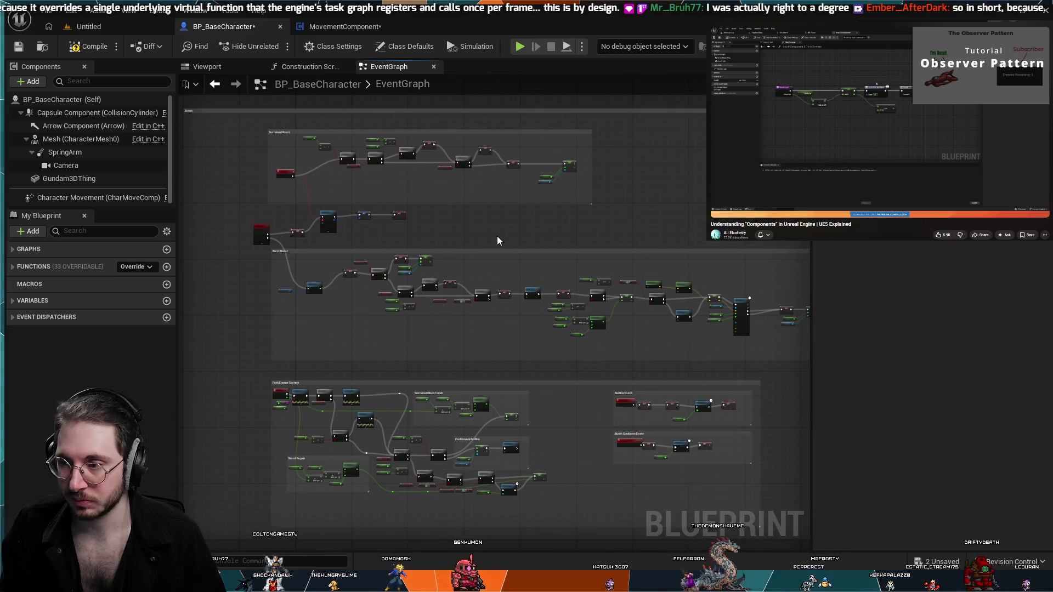
- Zoom around the character's event graph to bring the input-action nodes into view
{"action": "scroll", "coordinate": [497, 236], "scroll_direction": "up", "scroll_amount": 1}
{"action": "left_click_drag", "start_coordinate": [497, 236], "coordinate": [490, 190]}
{"action": "scroll", "coordinate": [466, 226], "scroll_direction": "up", "scroll_amount": 6}
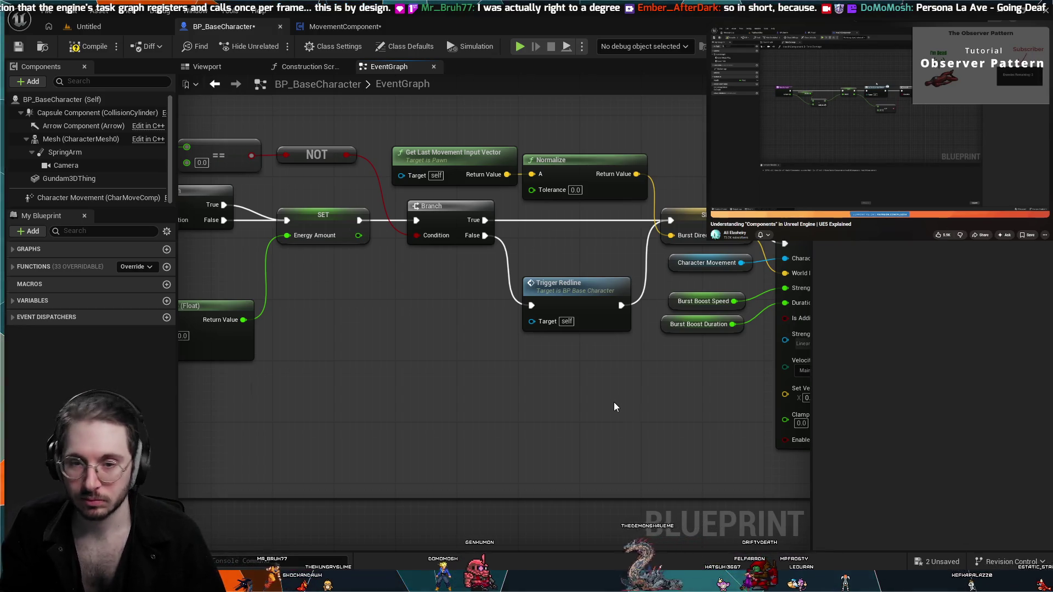
{"action": "scroll", "coordinate": [614, 407], "scroll_direction": "down", "scroll_amount": 8}
{"action": "scroll", "coordinate": [654, 286], "scroll_direction": "down", "scroll_amount": 2}
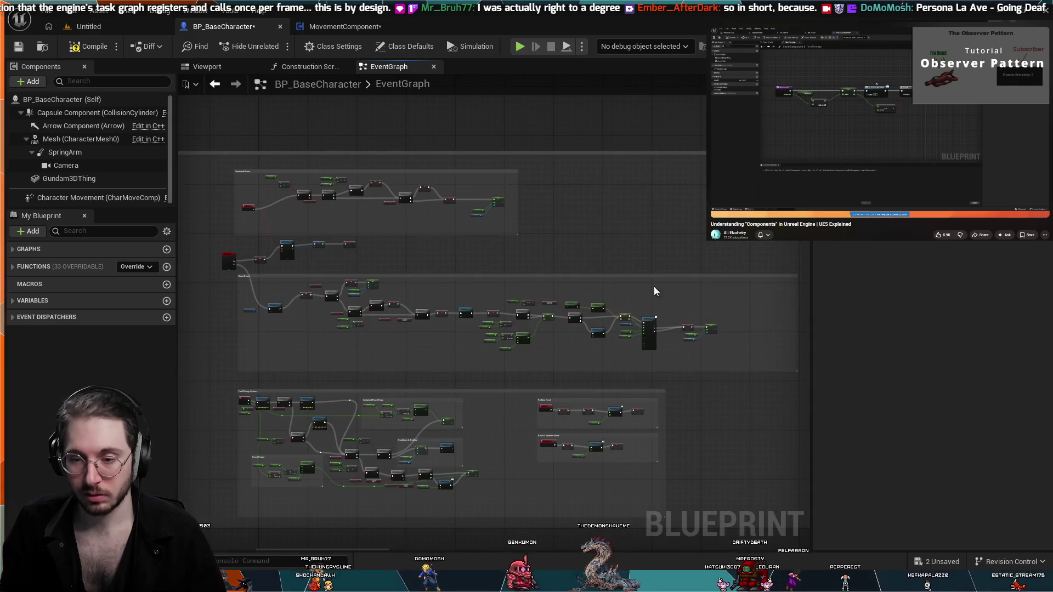
{"action": "scroll", "coordinate": [677, 424], "scroll_direction": "up", "scroll_amount": 6}
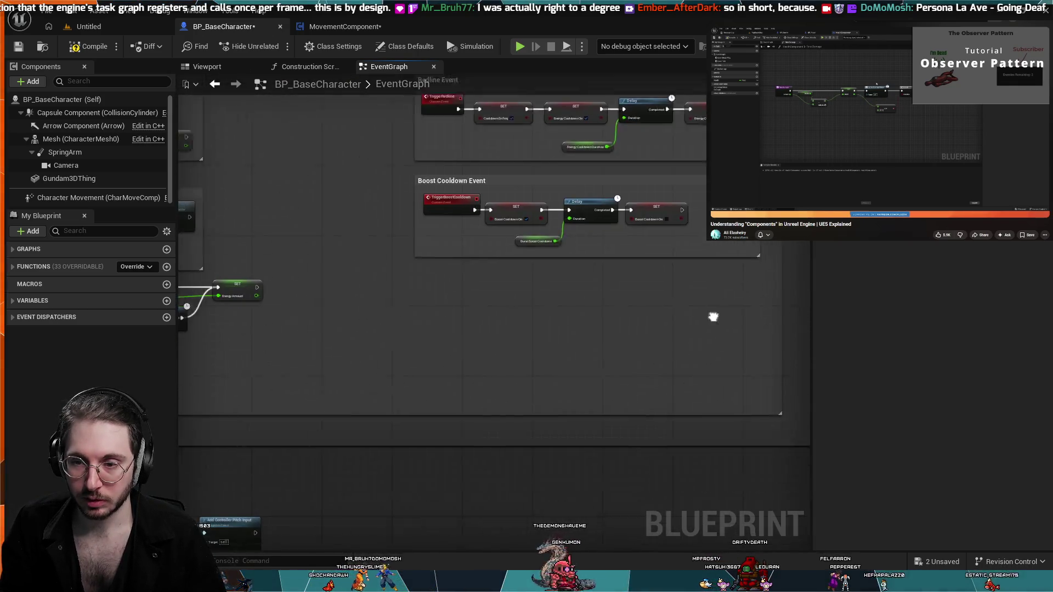
{"action": "scroll", "coordinate": [713, 317], "scroll_direction": "down", "scroll_amount": 1}
{"action": "scroll", "coordinate": [564, 449], "scroll_direction": "down", "scroll_amount": 1}
{"action": "left_click_drag", "start_coordinate": [564, 448], "coordinate": [674, 378]}
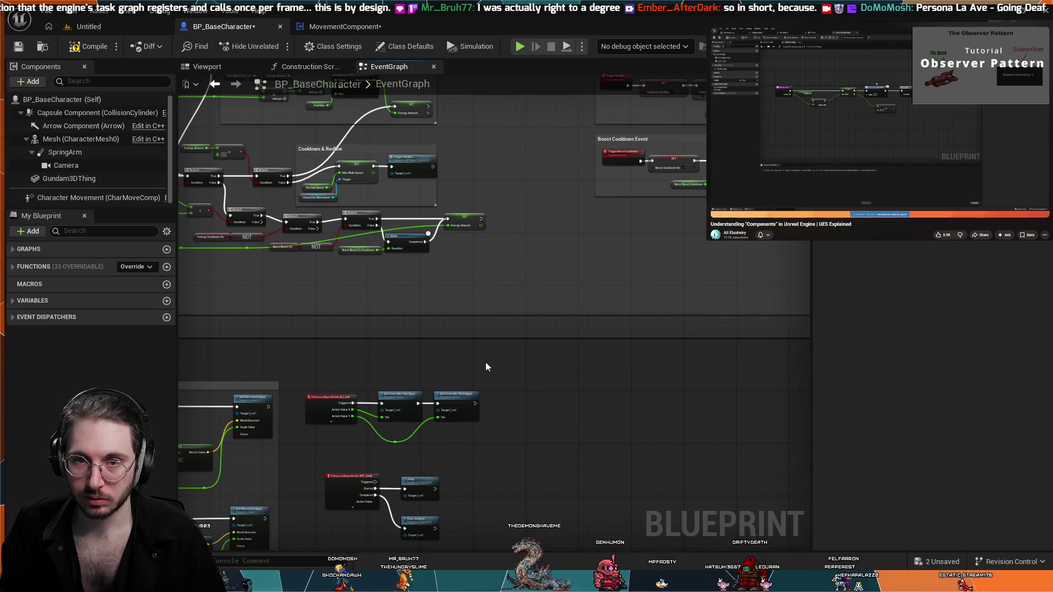
- Glance at the MovementComponent graph, then select Character Movement in BP_BaseCharacter's components
{"action": "left_click", "coordinate": [345, 26]}
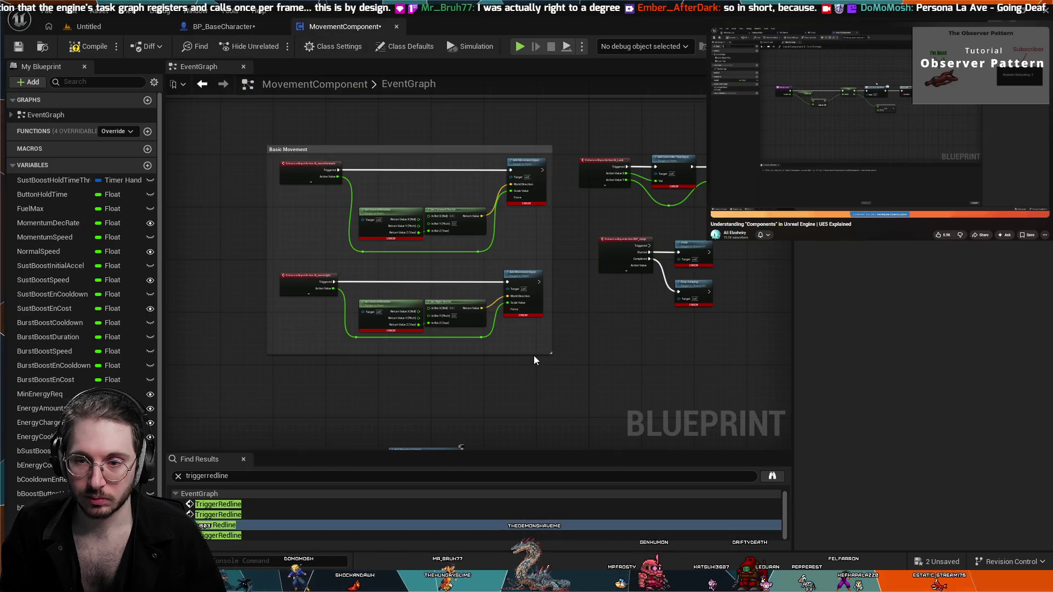
{"action": "scroll", "coordinate": [534, 360], "scroll_direction": "up", "scroll_amount": 3}
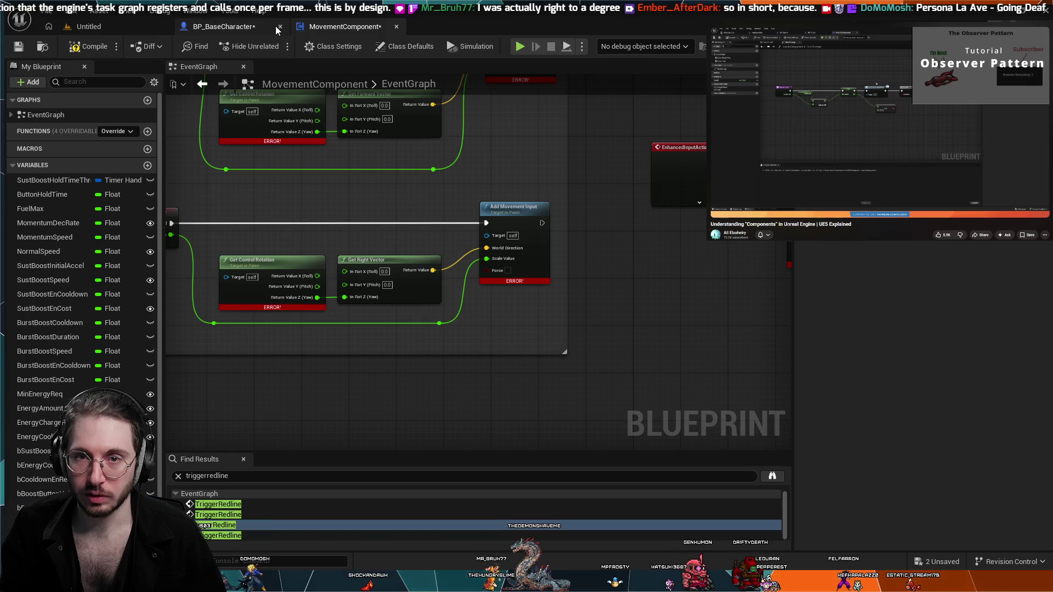
{"action": "left_click", "coordinate": [223, 26]}
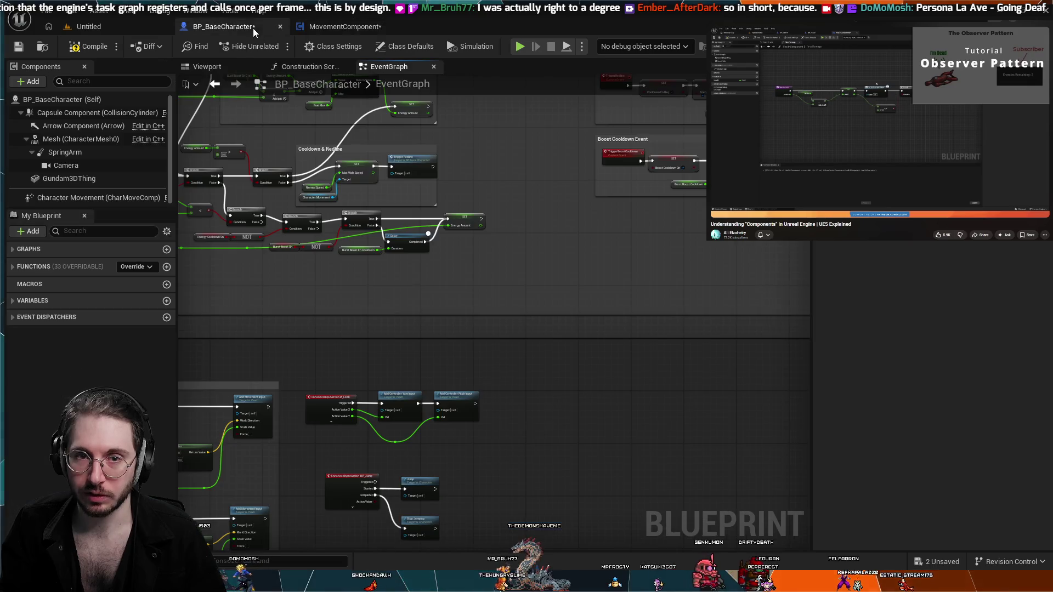
{"action": "left_click", "coordinate": [103, 201]}
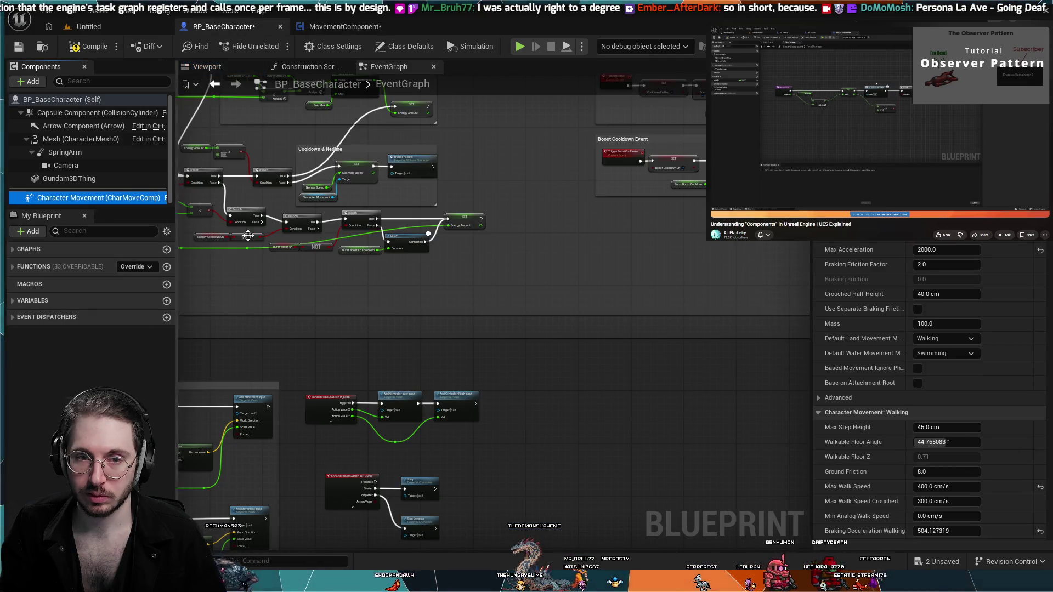
{"action": "scroll", "coordinate": [246, 235], "scroll_direction": "down", "scroll_amount": 2}
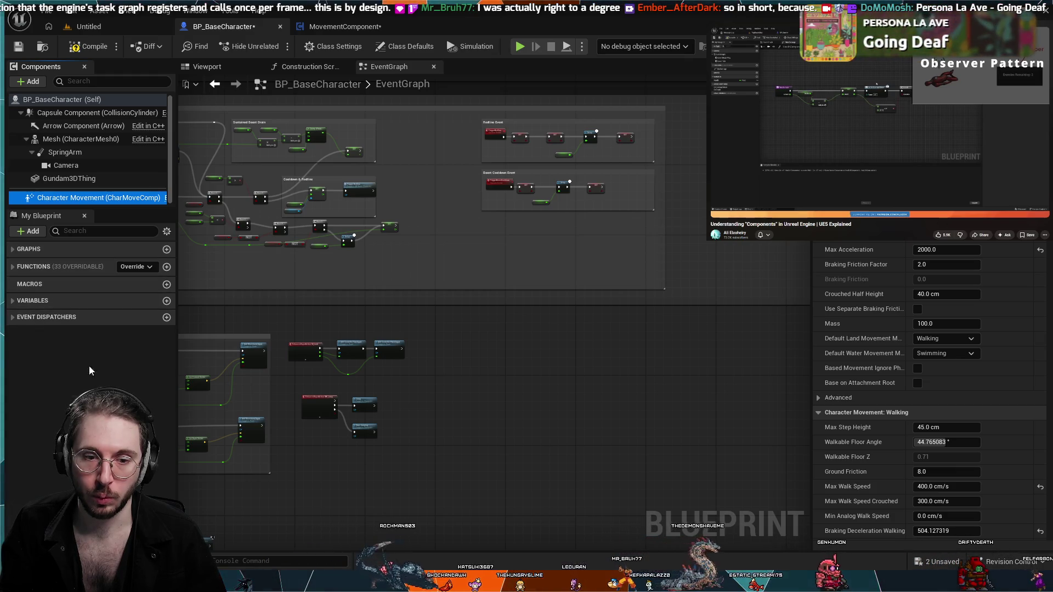
{"action": "key", "text": "ctrl+space"}
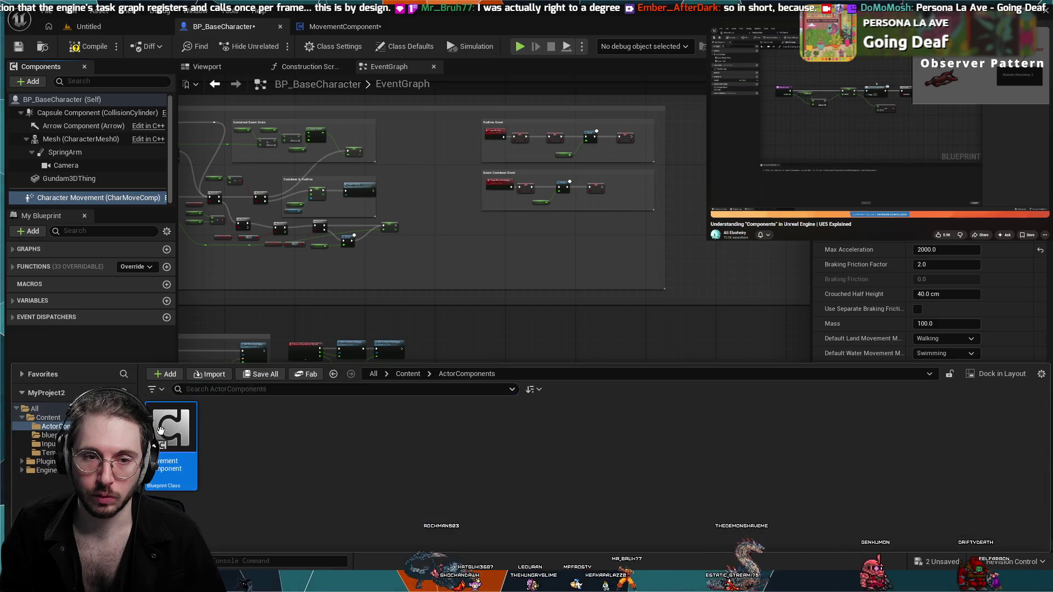
- Toggle the content drawer open and closed while scrolling BP_BaseCharacter's Components panel
{"action": "key", "text": "ctrl+space"}
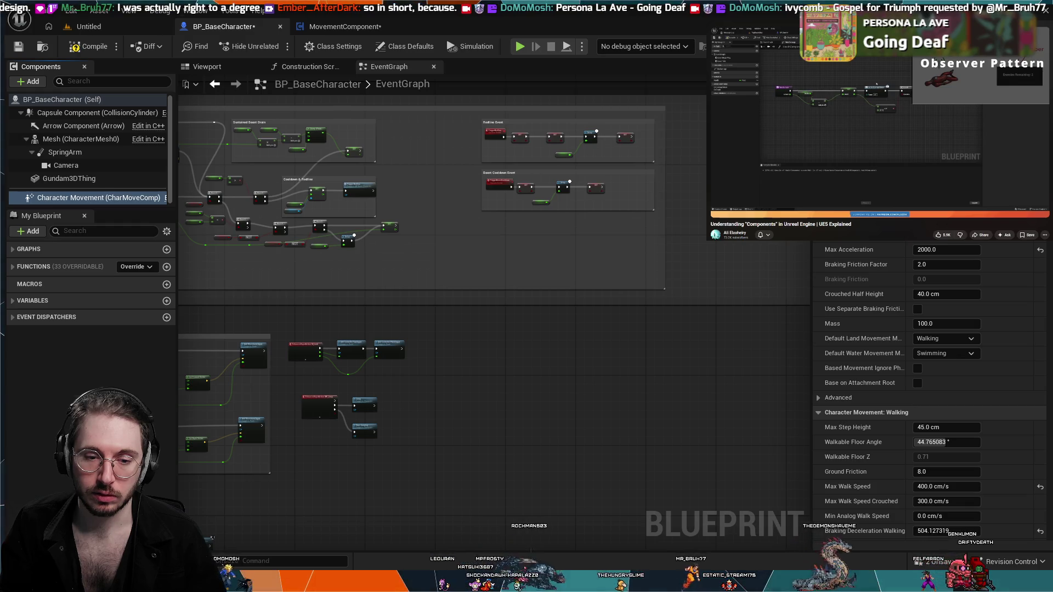
{"action": "key", "text": "ctrl+space"}
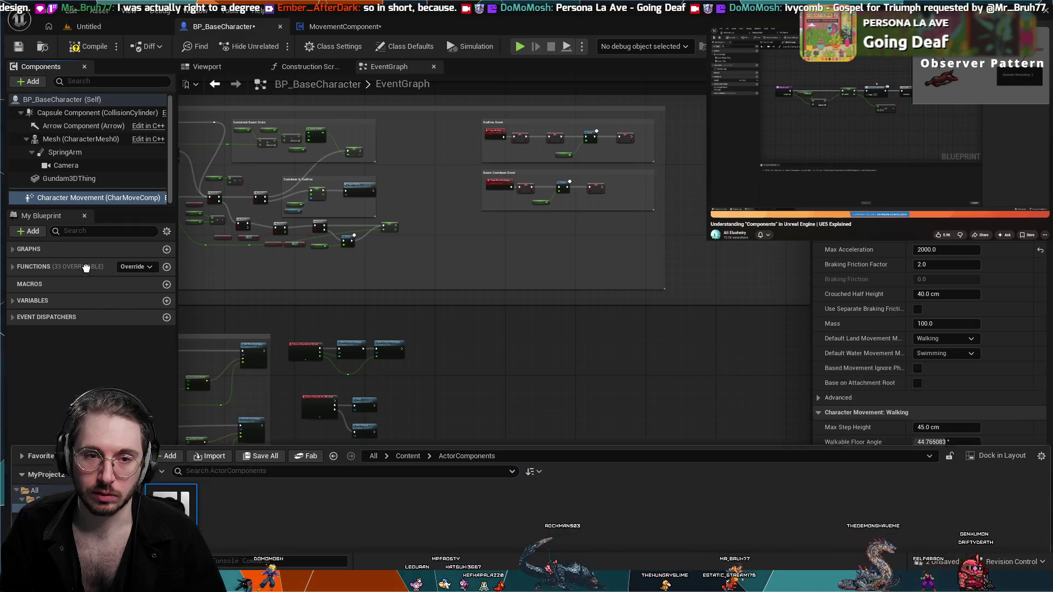
{"action": "left_click", "coordinate": [86, 199]}
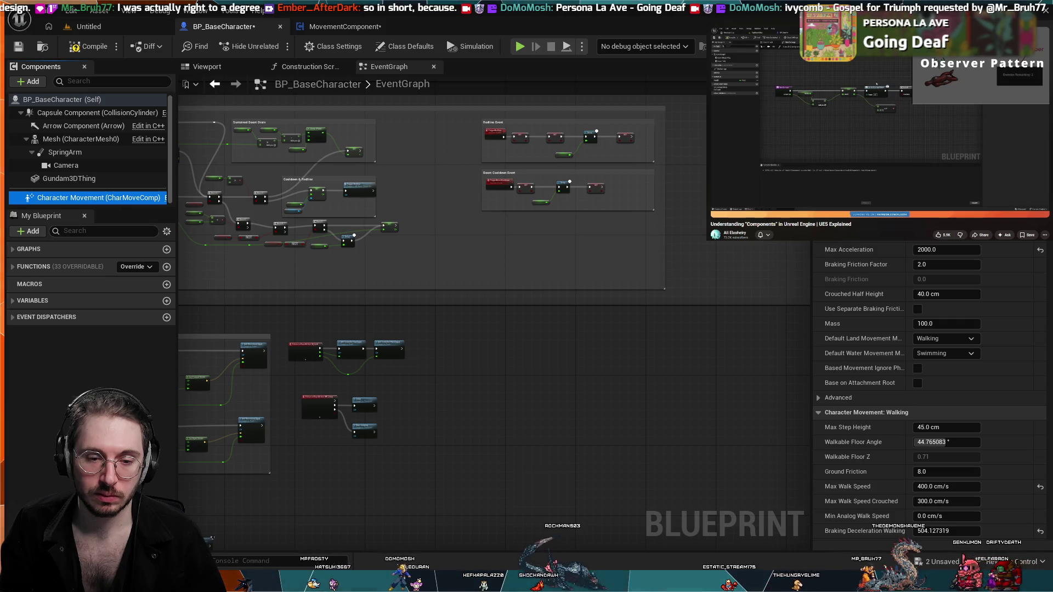
{"action": "key", "text": "ctrl+space"}
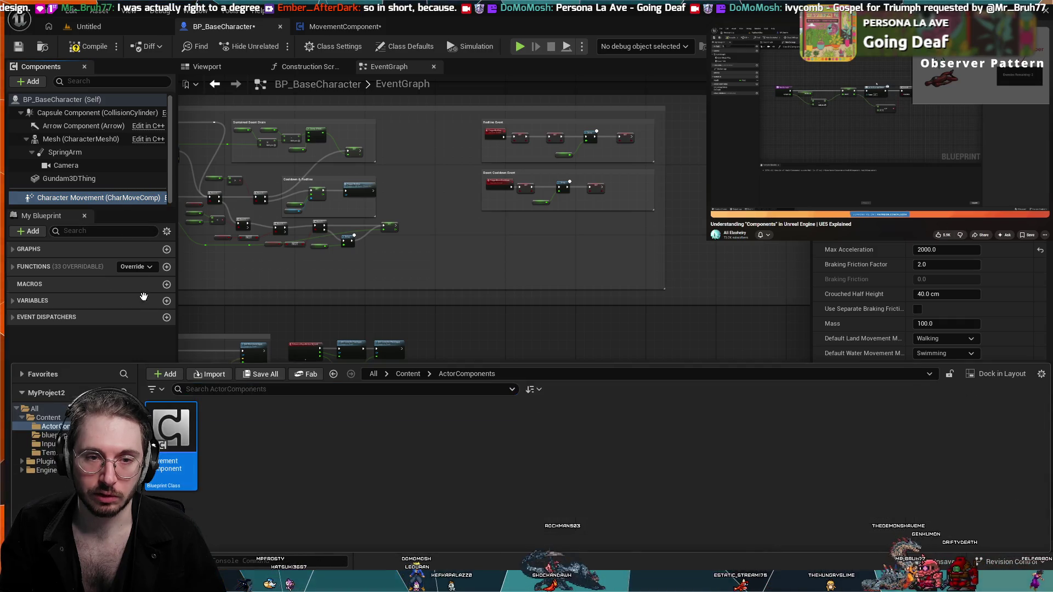
{"action": "left_click", "coordinate": [115, 195]}
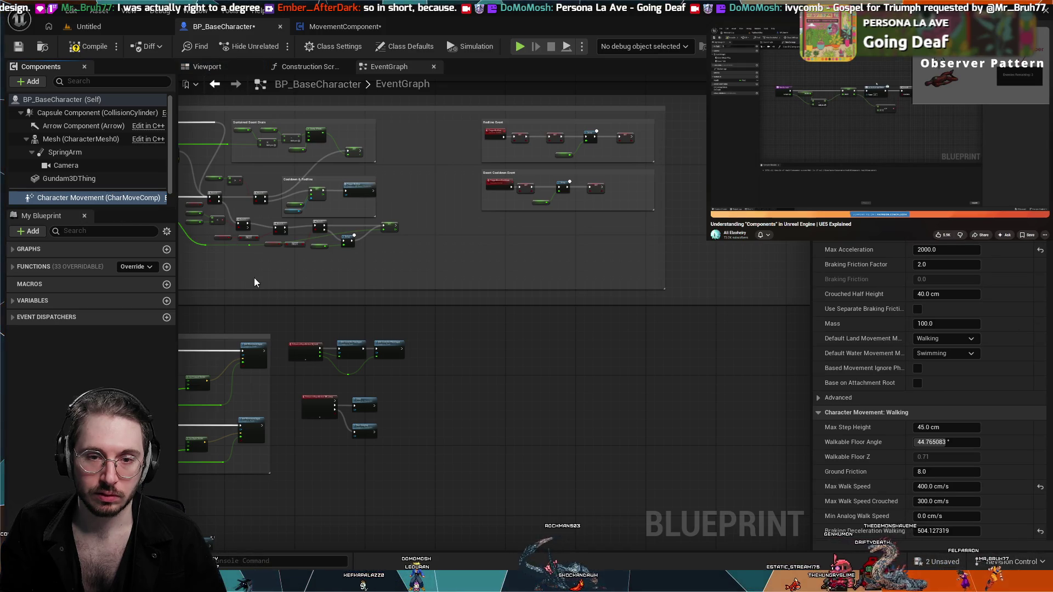
{"action": "scroll", "coordinate": [434, 488], "scroll_direction": "down", "scroll_amount": 5}
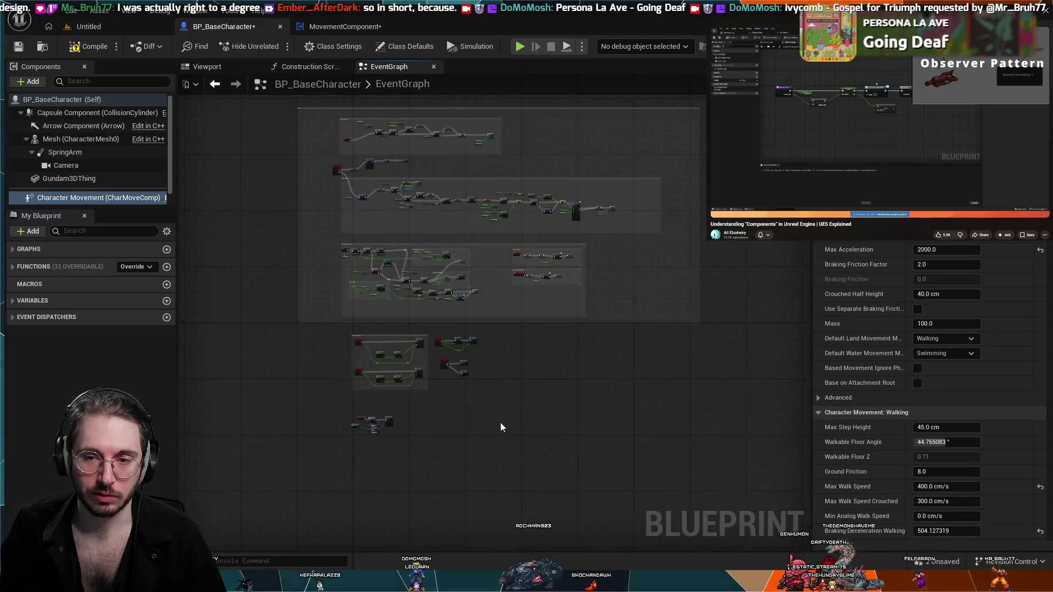
{"action": "scroll", "coordinate": [501, 427], "scroll_direction": "up", "scroll_amount": 2}
{"action": "scroll", "coordinate": [464, 388], "scroll_direction": "down", "scroll_amount": 2}
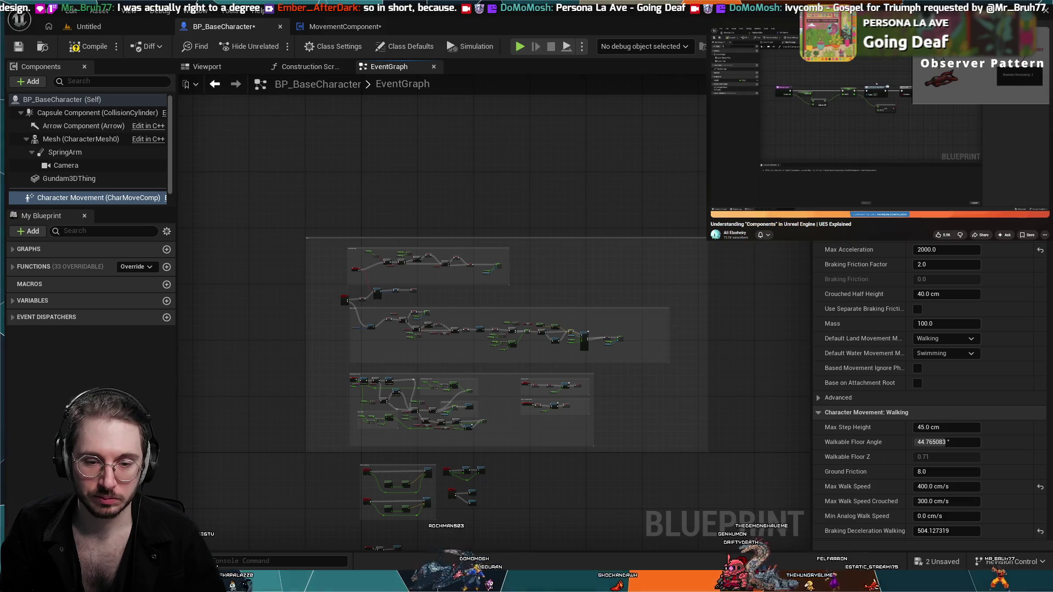
- Drag the MovementComponent blueprint from ActorComponents into BP_BaseCharacter's Components list
{"action": "key", "text": "ctrl+space"}
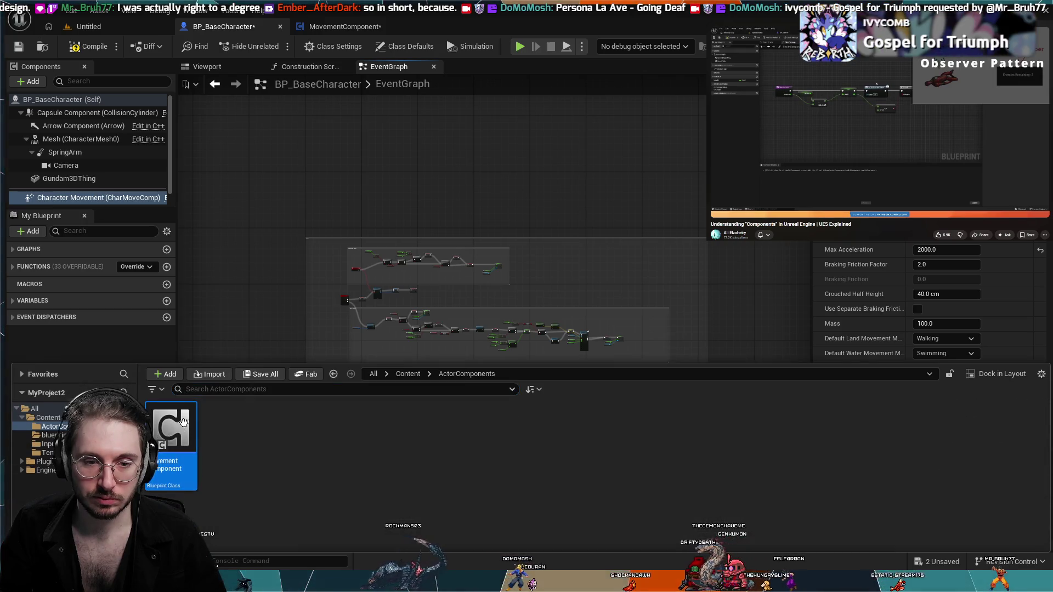
{"action": "mouse_move", "coordinate": [183, 421]}
{"action": "left_mouse_down"}
{"action": "mouse_move", "coordinate": [66, 167]}
{"action": "mouse_move", "coordinate": [77, 180]}
{"action": "left_mouse_up"}
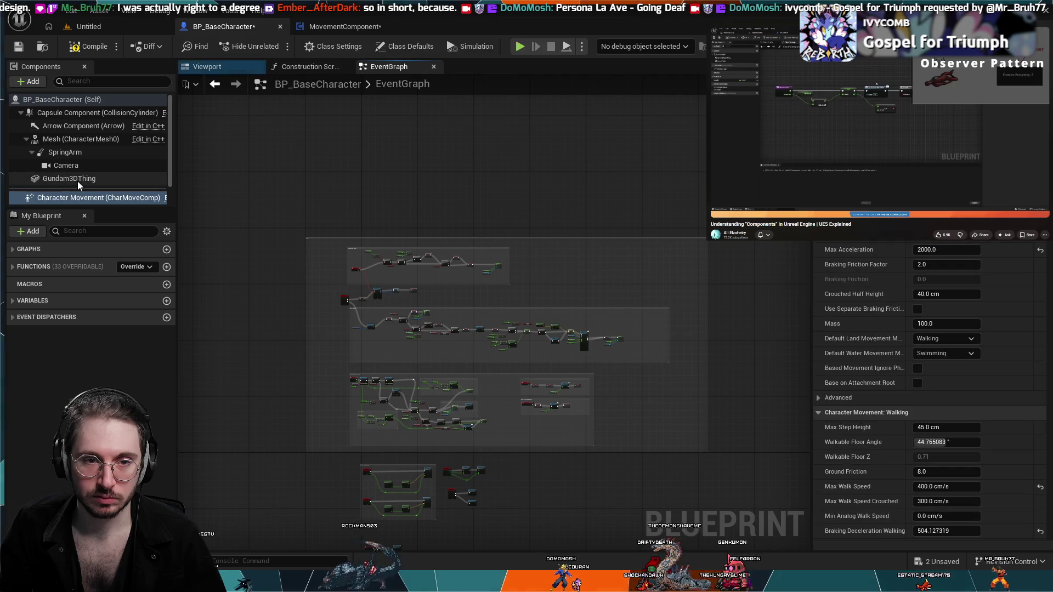
{"action": "left_click", "coordinate": [206, 66]}
{"action": "left_click_drag", "start_coordinate": [391, 210], "coordinate": [454, 266]}
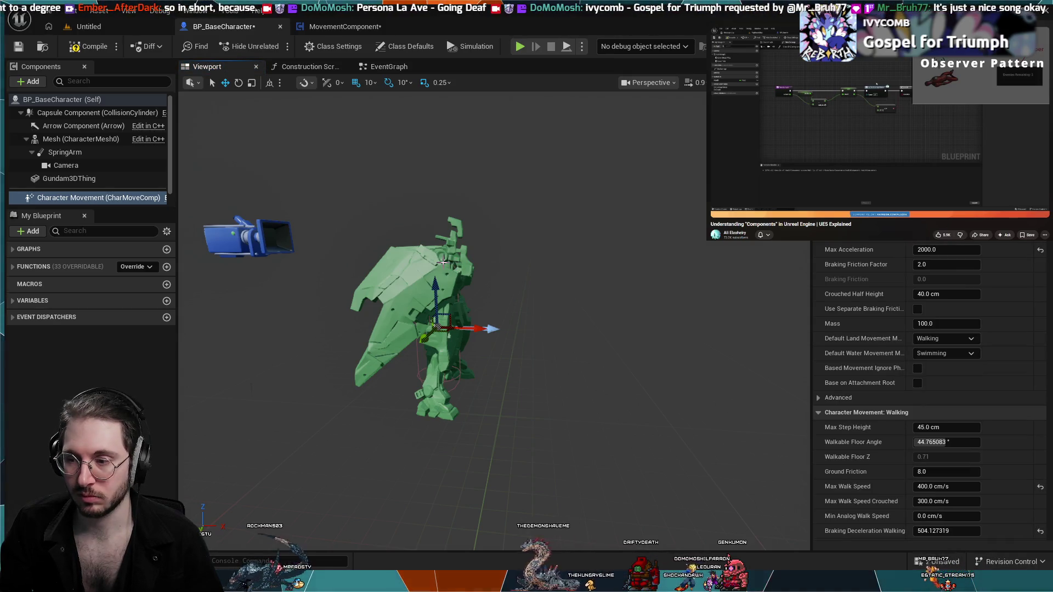
{"action": "scroll", "coordinate": [87, 164], "scroll_direction": "down", "scroll_amount": 1}
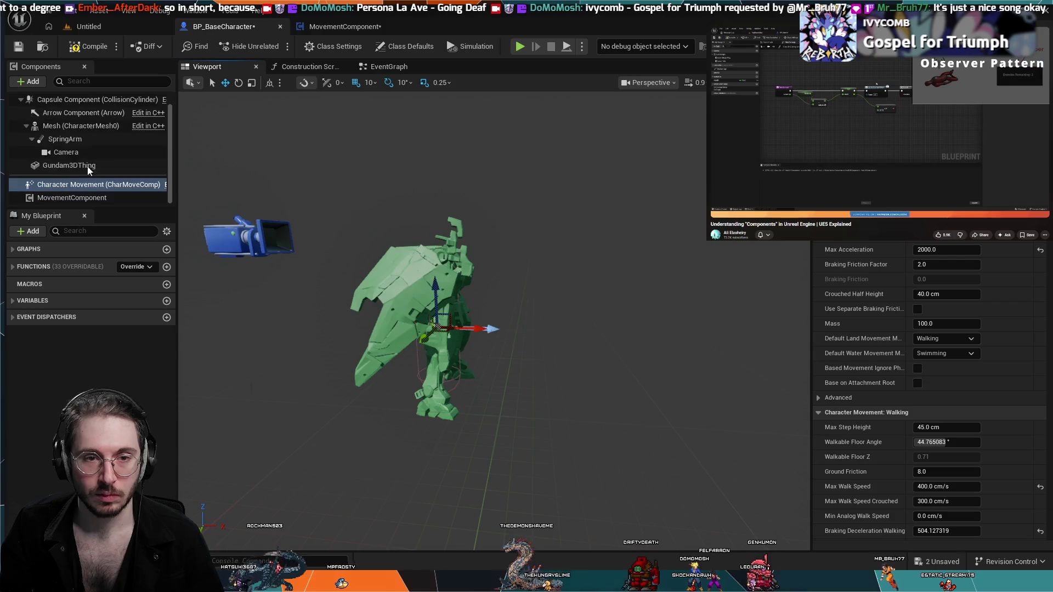
- Select MovementComponent in BP_BaseCharacter's Components, then switch to its blueprint editor with Ctrl+Tab
{"action": "left_click", "coordinate": [389, 66]}
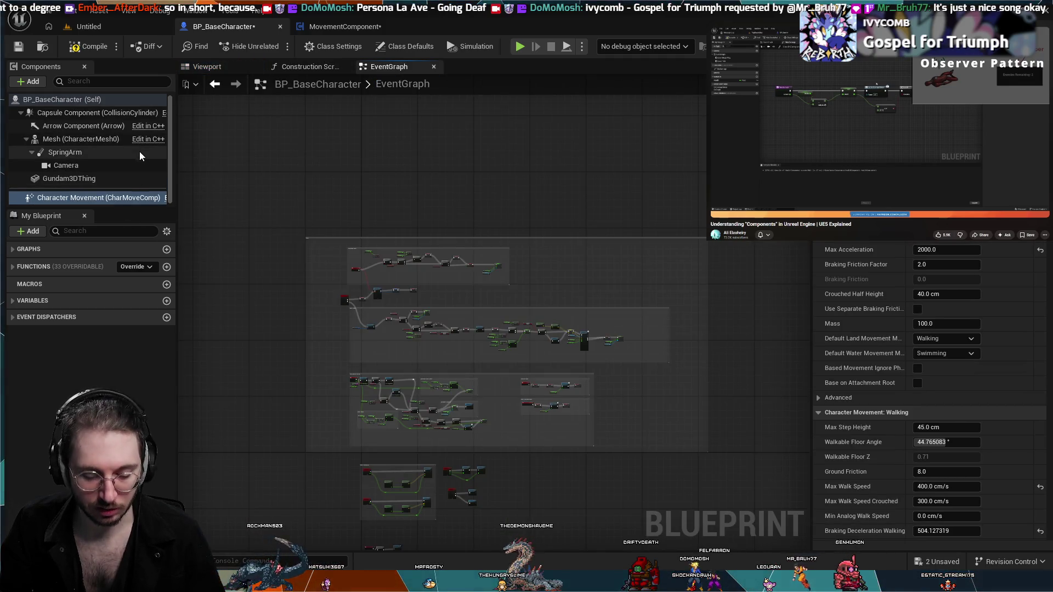
{"action": "scroll", "coordinate": [119, 184], "scroll_direction": "down", "scroll_amount": 1}
{"action": "left_click", "coordinate": [98, 199]}
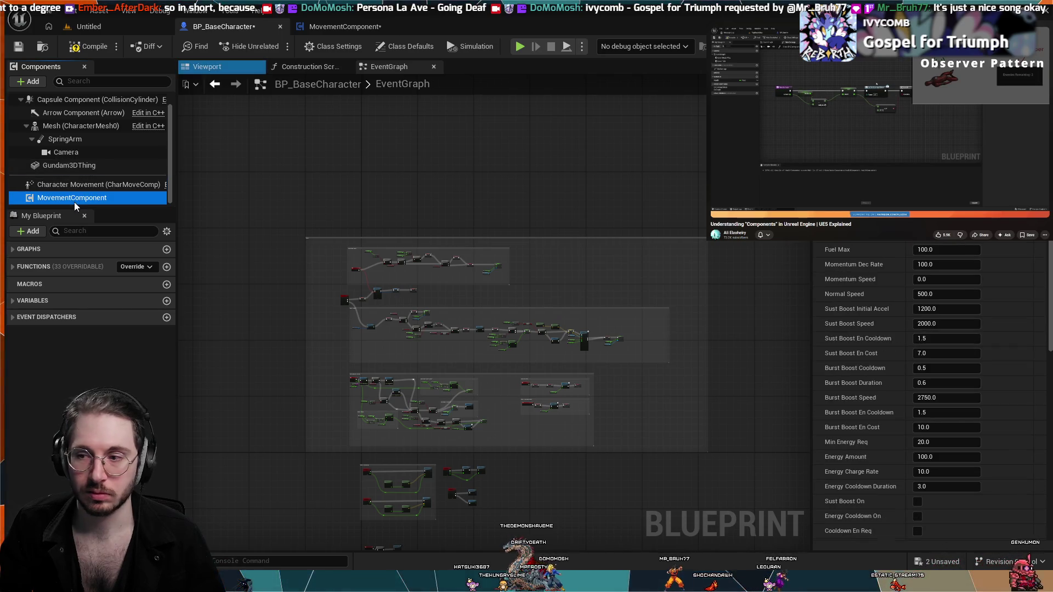
{"action": "scroll", "coordinate": [340, 426], "scroll_direction": "up", "scroll_amount": 6}
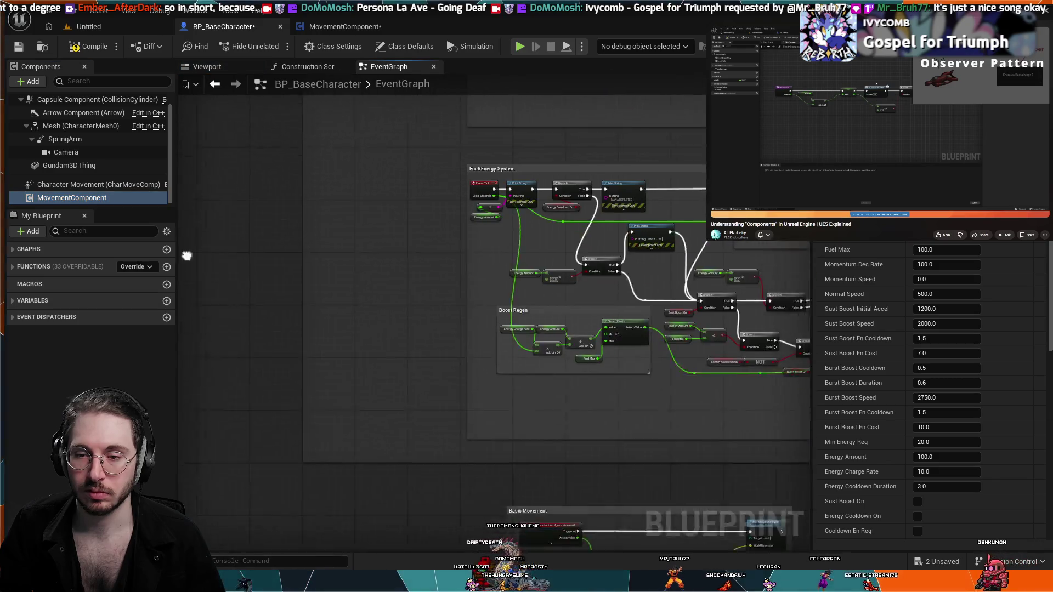
{"action": "scroll", "coordinate": [476, 384], "scroll_direction": "down", "scroll_amount": 5}
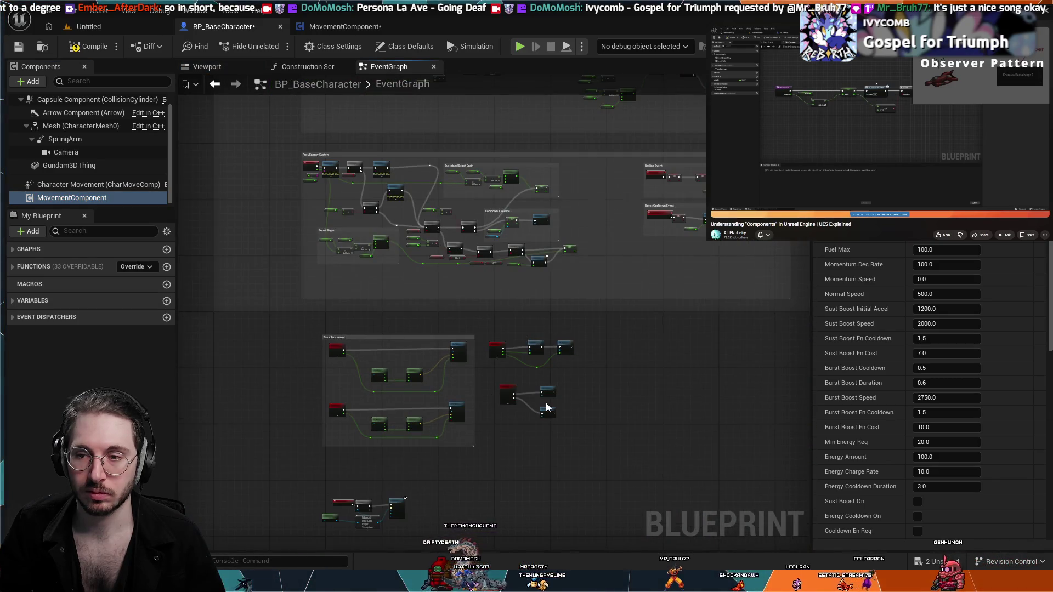
{"action": "scroll", "coordinate": [505, 412], "scroll_direction": "down", "scroll_amount": 2}
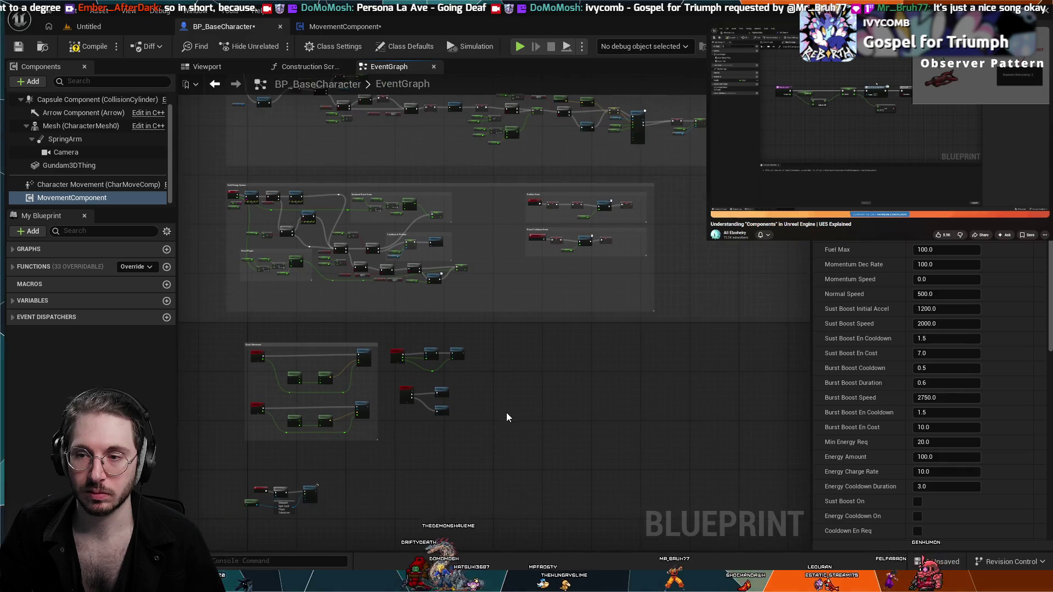
{"action": "left_click", "coordinate": [108, 186]}
{"action": "left_click", "coordinate": [110, 197]}
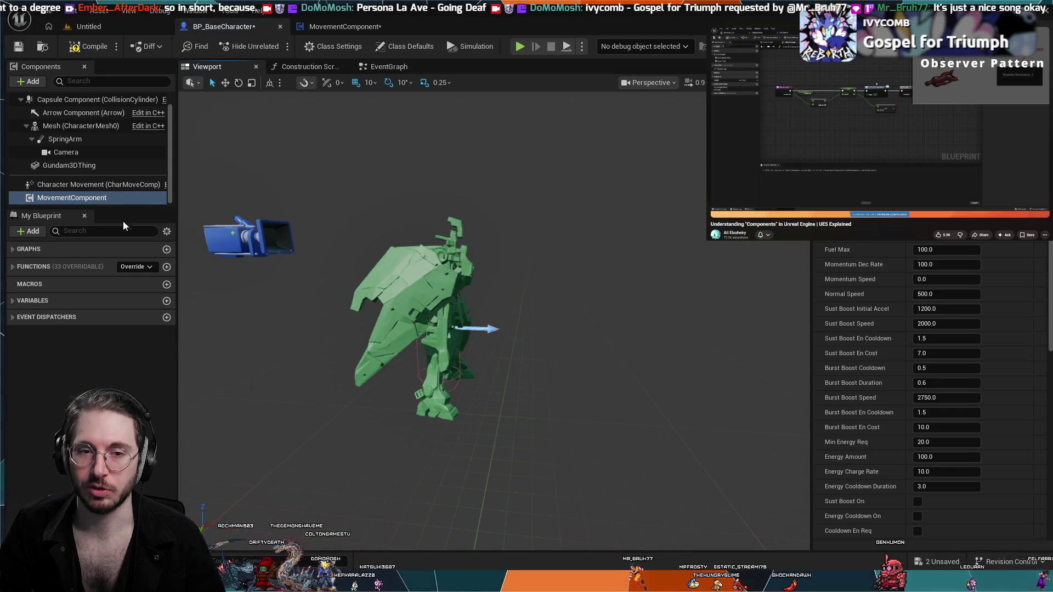
{"action": "key", "text": "ctrl+Tab"}
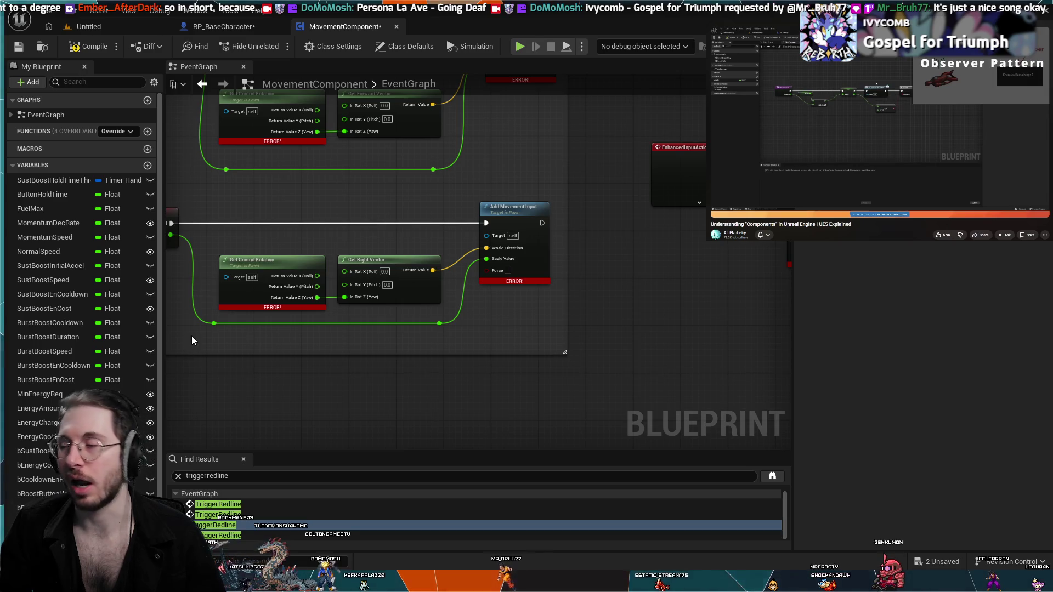
- Close the MovementComponent editor, delete it from BP_BaseCharacter, and view the Construction Script
{"action": "middle_click", "coordinate": [328, 27]}
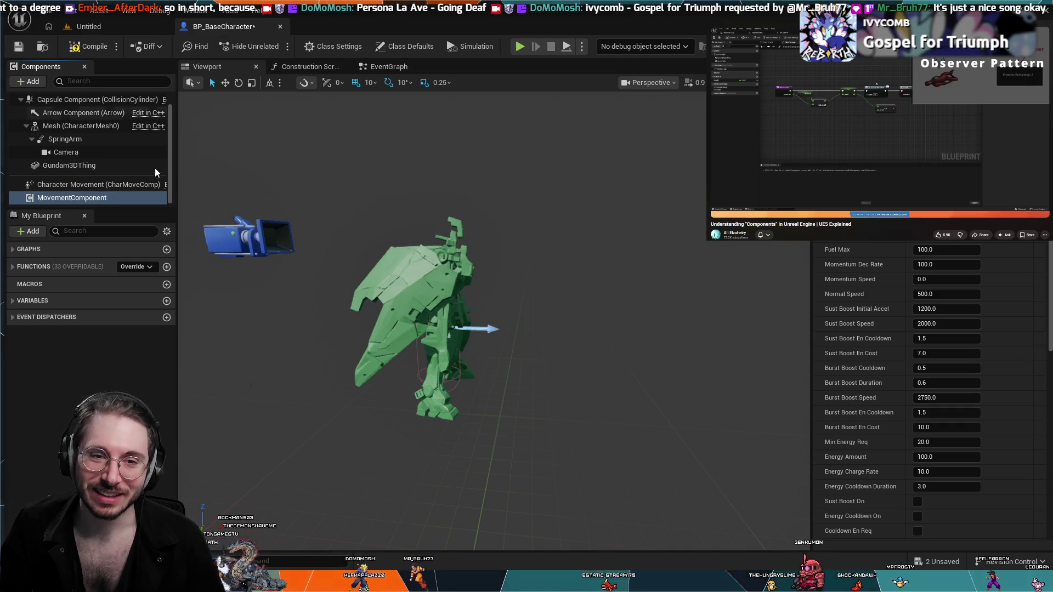
{"action": "key", "text": "Delete"}
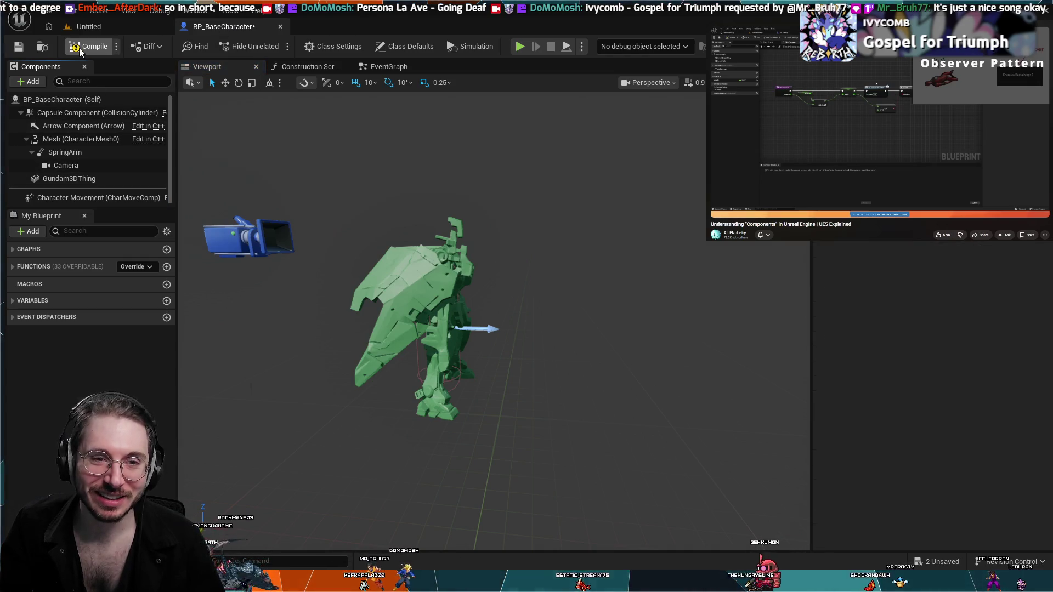
{"action": "left_click", "coordinate": [145, 26]}
{"action": "left_click", "coordinate": [203, 28]}
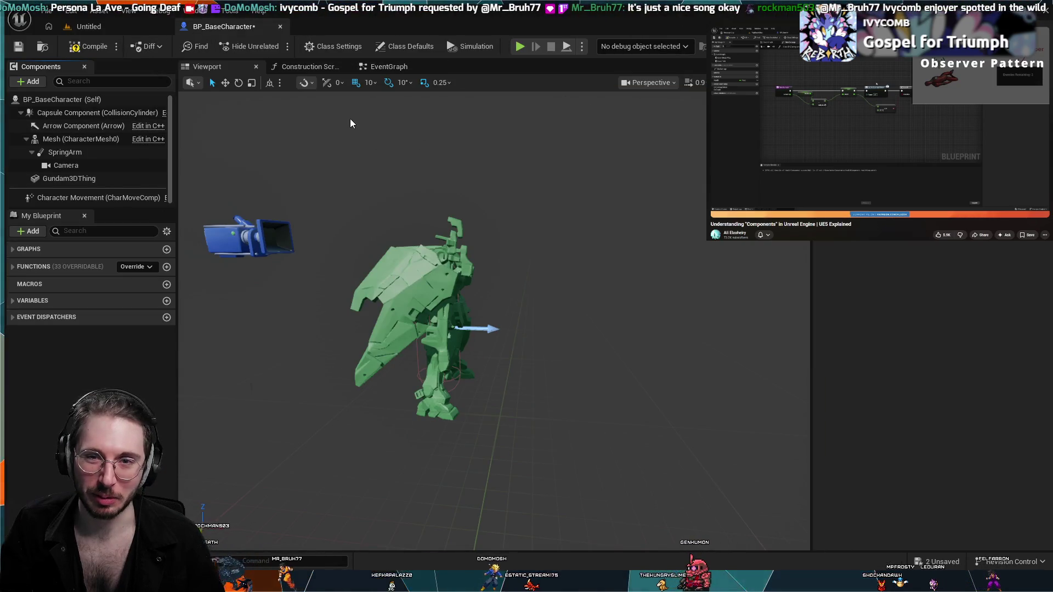
{"action": "left_click", "coordinate": [329, 67]}
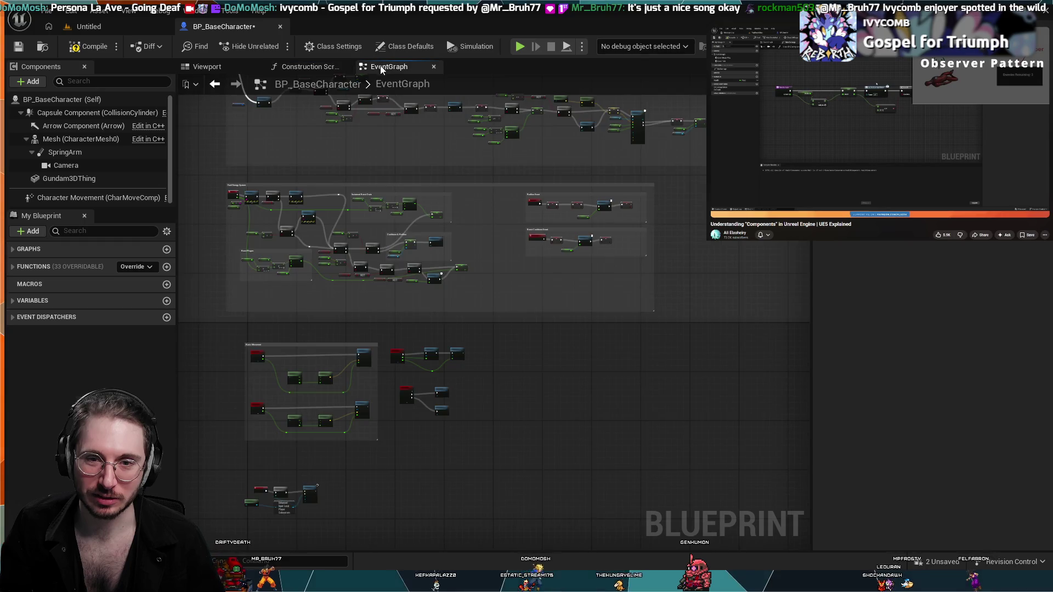
- Switch BP_BaseCharacter's editor to its EventGraph
{"action": "left_click", "coordinate": [380, 65]}
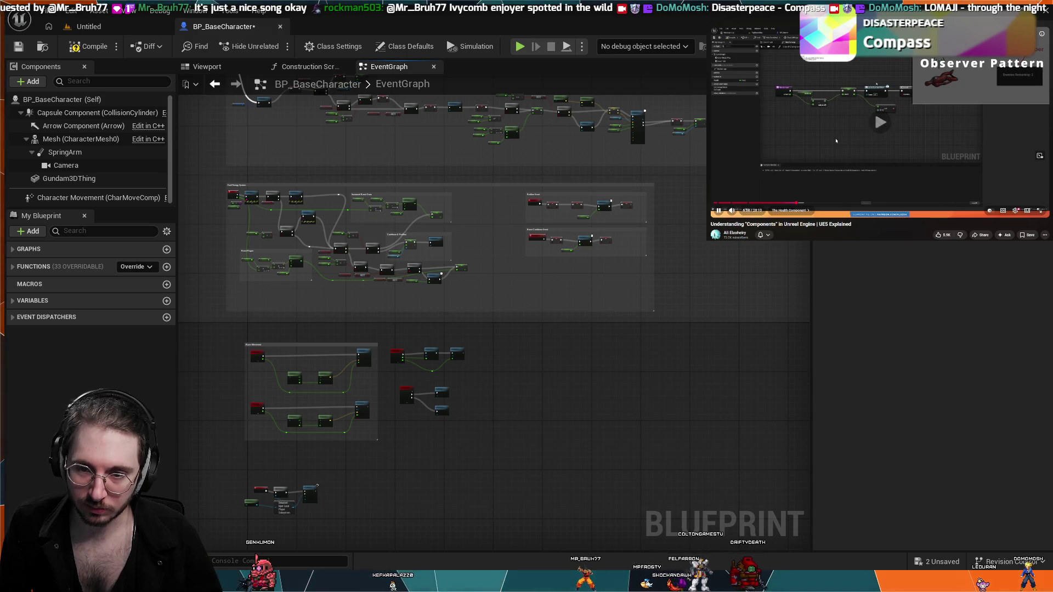
- Pause the reference video and zoom around BP_BaseCharacter's event graph
{"action": "left_click", "coordinate": [836, 141]}
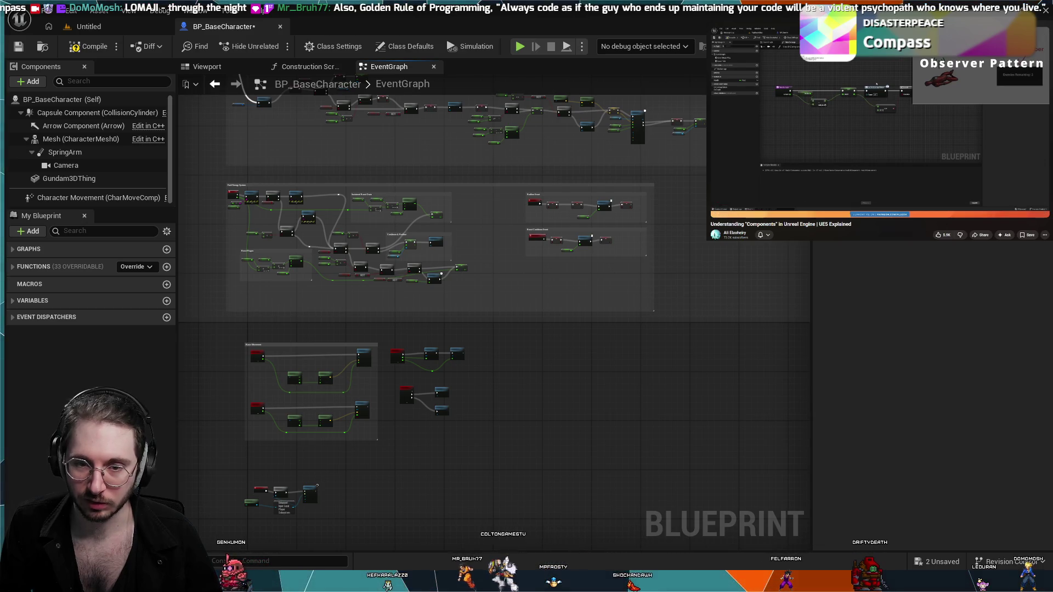
{"action": "mouse_move", "coordinate": [798, 129]}
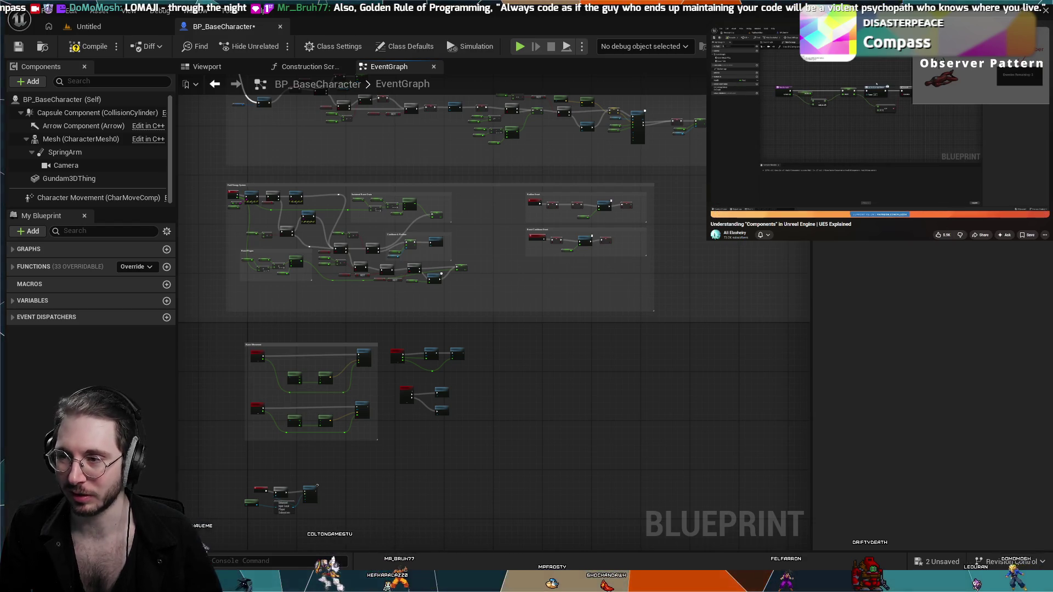
{"action": "mouse_move", "coordinate": [869, 143]}
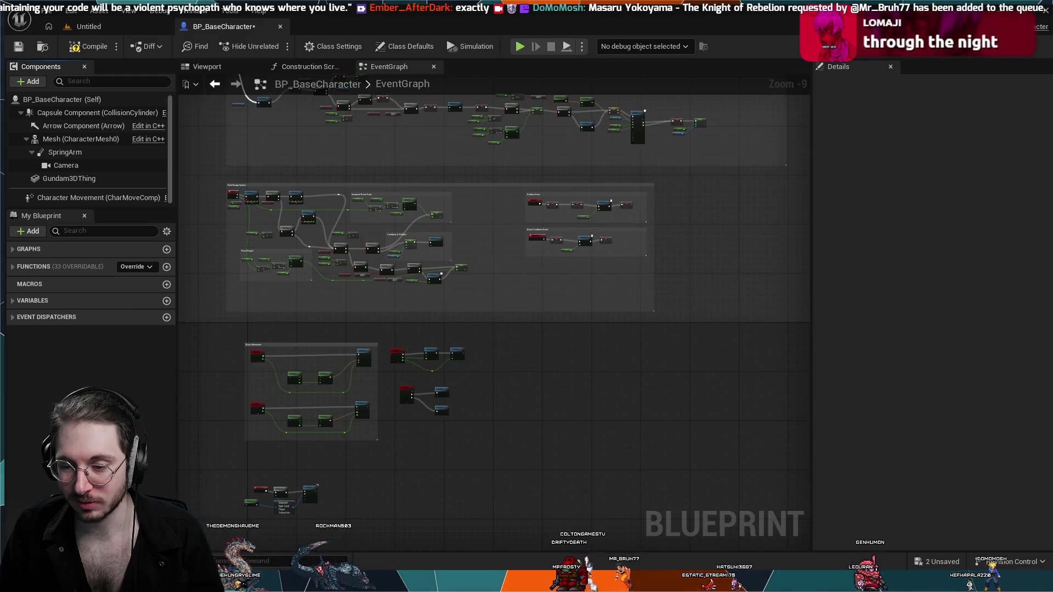
{"action": "scroll", "coordinate": [428, 333], "scroll_direction": "up", "scroll_amount": 3}
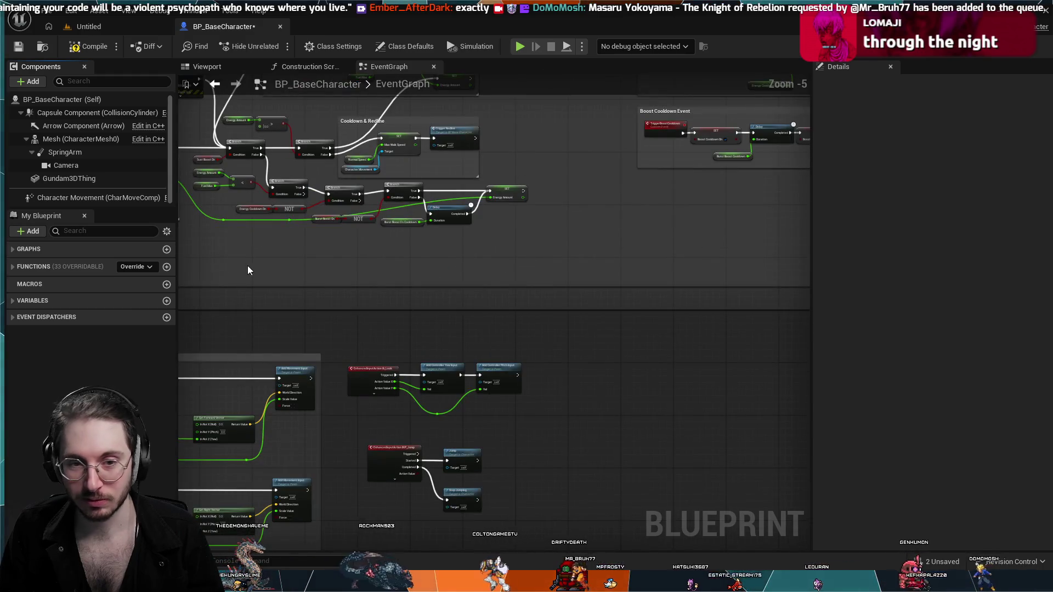
{"action": "scroll", "coordinate": [540, 314], "scroll_direction": "down", "scroll_amount": 1}
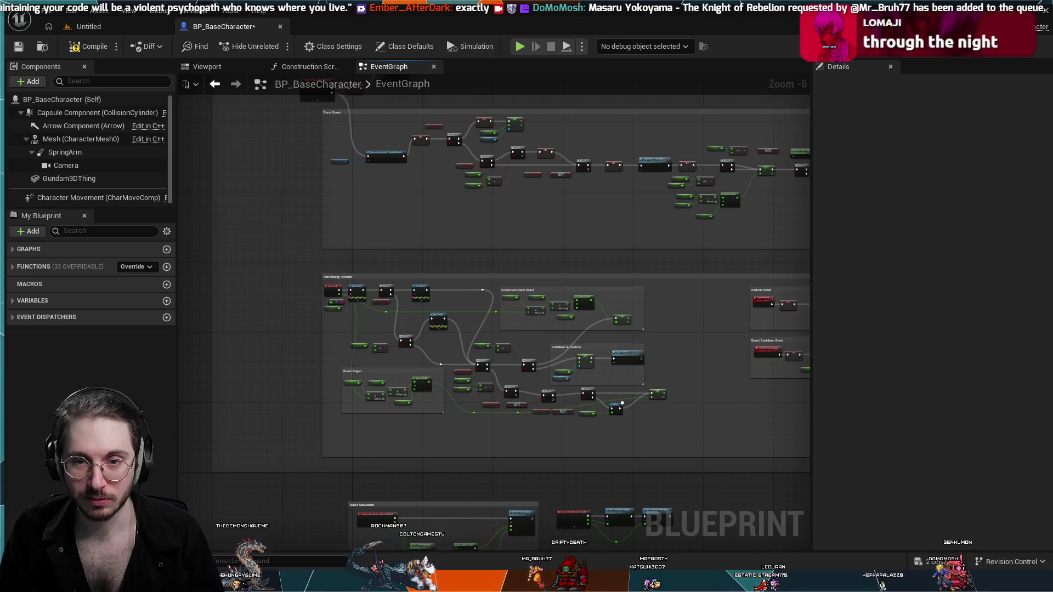
{"action": "scroll", "coordinate": [259, 119], "scroll_direction": "up", "scroll_amount": 1}
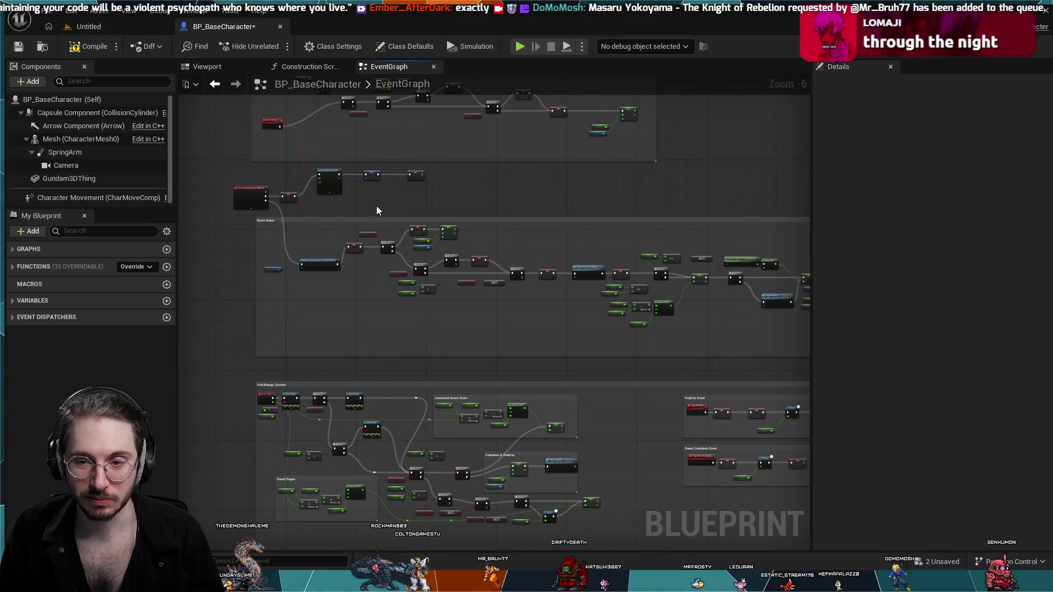
{"action": "scroll", "coordinate": [376, 206], "scroll_direction": "up", "scroll_amount": 1}
{"action": "scroll", "coordinate": [587, 246], "scroll_direction": "down", "scroll_amount": 2}
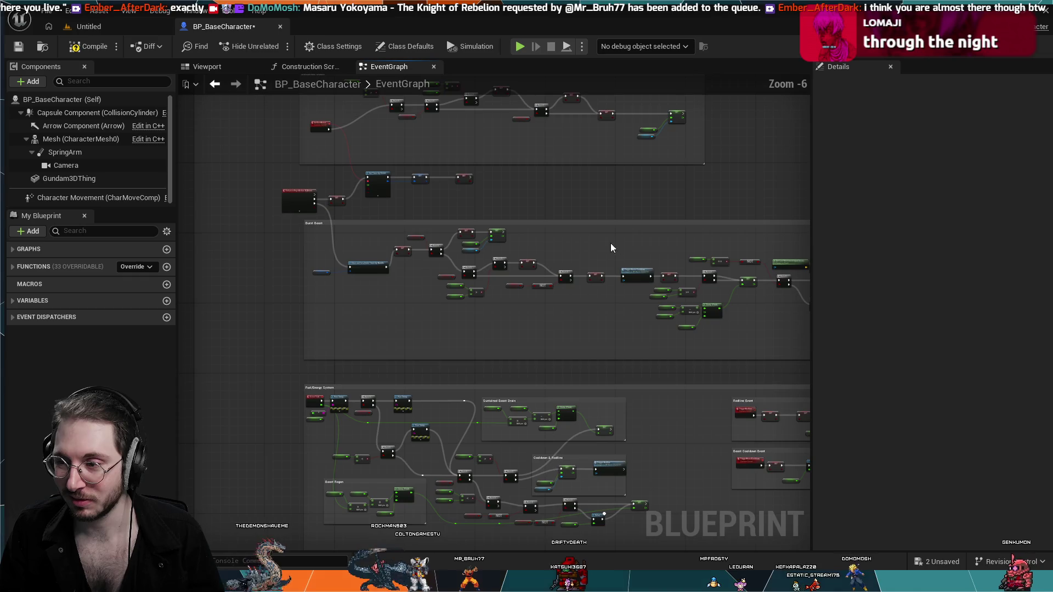
{"action": "scroll", "coordinate": [531, 216], "scroll_direction": "up", "scroll_amount": 1}
{"action": "left_click_drag", "start_coordinate": [563, 200], "coordinate": [540, 204]}
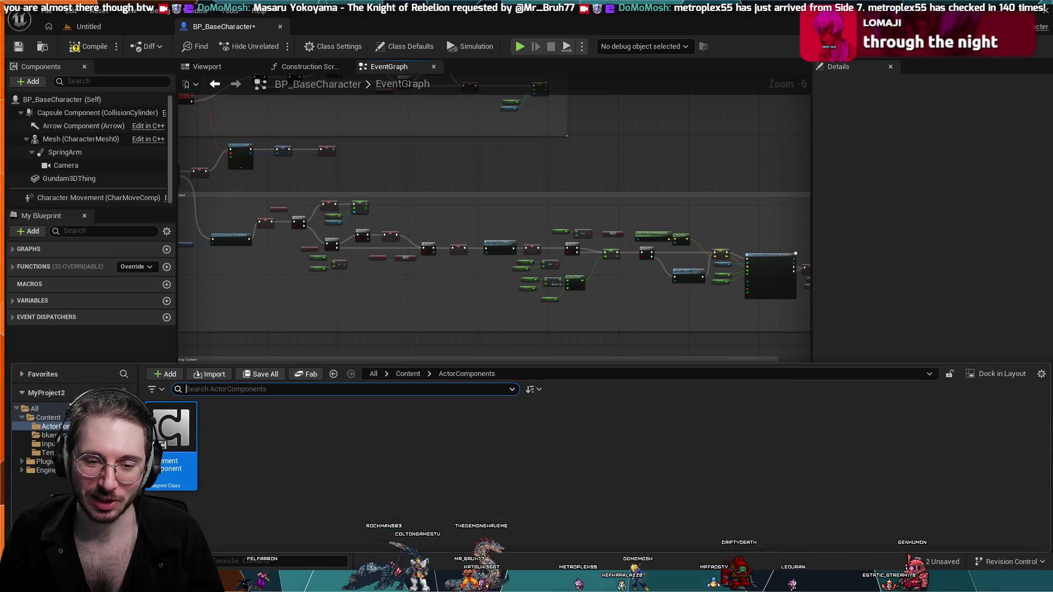
- Open MovementComponent from the content drawer and frame its Basic Movement and jump nodes
{"action": "key", "text": "ctrl+space"}
{"action": "double_click", "coordinate": [195, 422]}
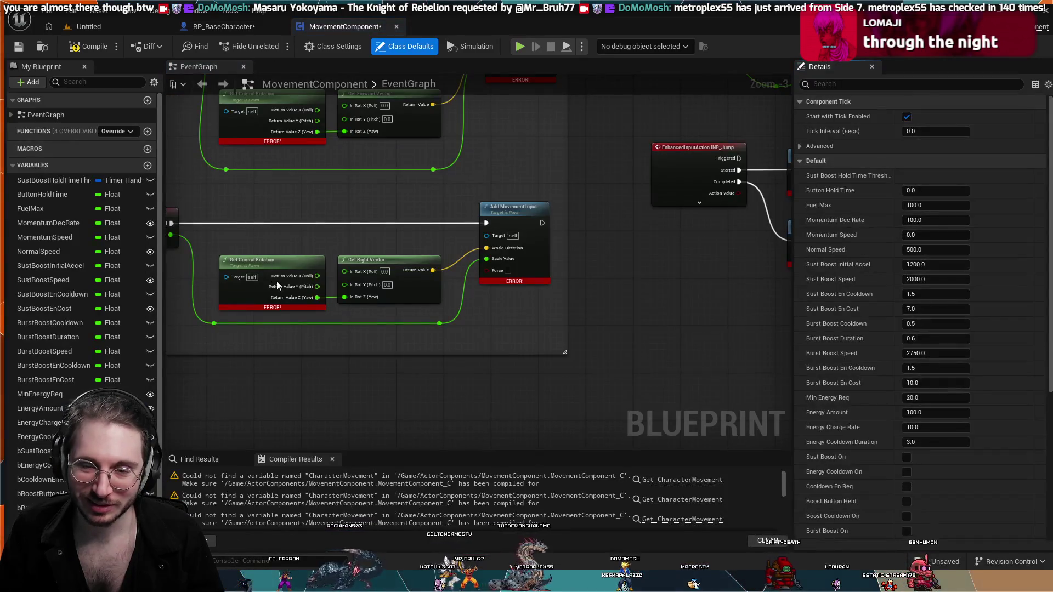
{"action": "scroll", "coordinate": [412, 304], "scroll_direction": "down", "scroll_amount": 2}
{"action": "mouse_move", "coordinate": [563, 351]}
{"action": "left_mouse_down"}
{"action": "mouse_move", "coordinate": [603, 352]}
{"action": "mouse_move", "coordinate": [540, 379]}
{"action": "mouse_move", "coordinate": [418, 184]}
{"action": "mouse_move", "coordinate": [343, 182]}
{"action": "left_mouse_up"}
{"action": "scroll", "coordinate": [344, 183], "scroll_direction": "down", "scroll_amount": 3}
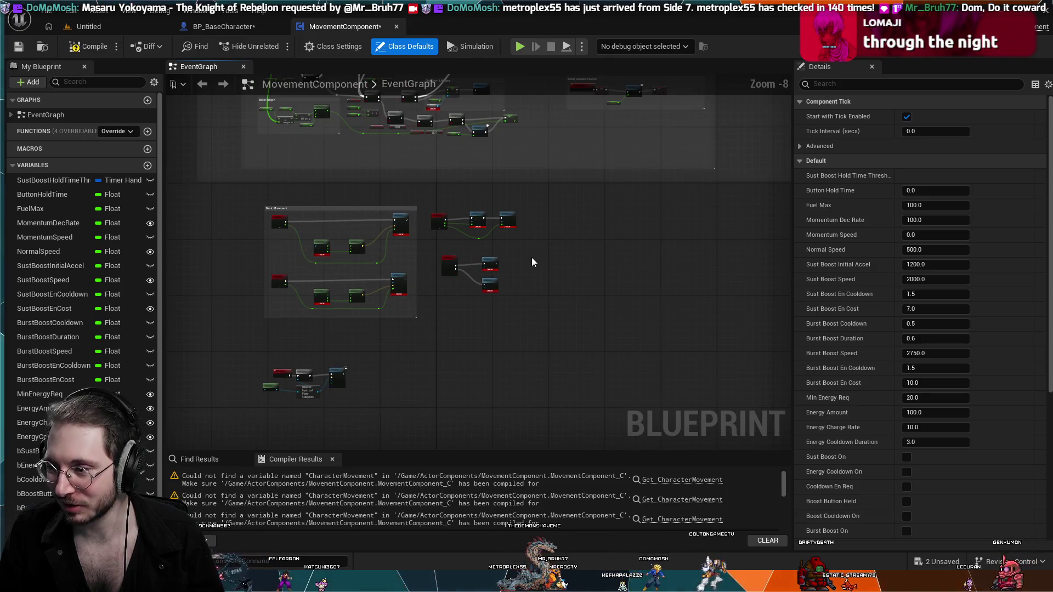
{"action": "left_click_drag", "start_coordinate": [532, 261], "coordinate": [591, 279]}
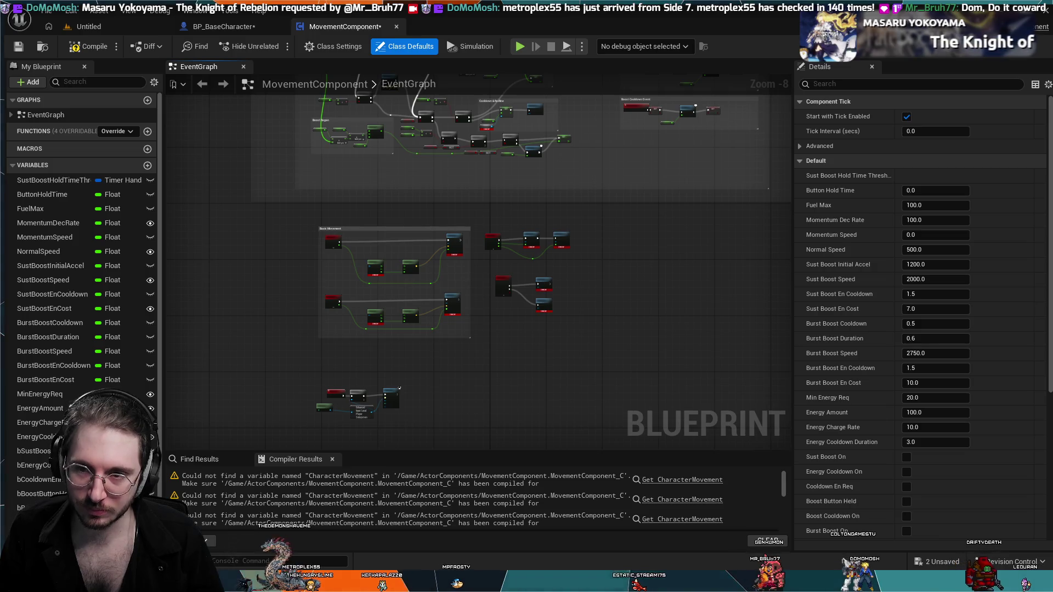
- Pan from the IA_Look camera nodes over to the Cooldown & Redline branch nodes
{"action": "scroll", "coordinate": [473, 270], "scroll_direction": "up", "scroll_amount": 8}
{"action": "mouse_move", "coordinate": [740, 88]}
{"action": "left_mouse_down"}
{"action": "mouse_move", "coordinate": [622, 191]}
{"action": "mouse_move", "coordinate": [454, 208]}
{"action": "mouse_move", "coordinate": [376, 172]}
{"action": "mouse_move", "coordinate": [470, 172]}
{"action": "mouse_move", "coordinate": [495, 201]}
{"action": "mouse_move", "coordinate": [463, 216]}
{"action": "mouse_move", "coordinate": [487, 197]}
{"action": "left_mouse_up"}
{"action": "scroll", "coordinate": [455, 209], "scroll_direction": "down", "scroll_amount": 1}
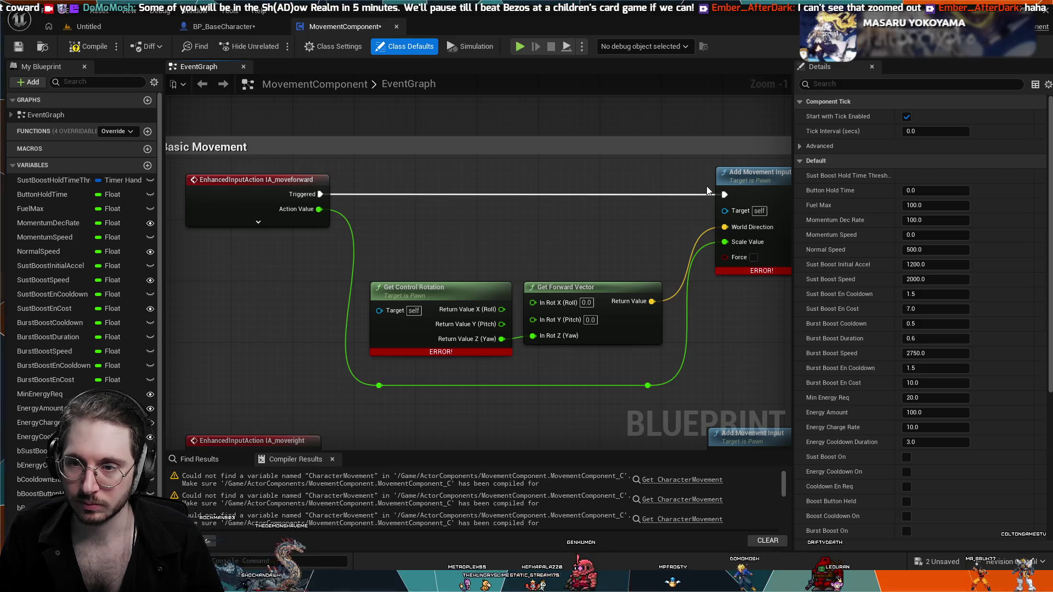
{"action": "mouse_move", "coordinate": [706, 186]}
{"action": "left_mouse_down"}
{"action": "mouse_move", "coordinate": [557, 146]}
{"action": "mouse_move", "coordinate": [672, 97]}
{"action": "mouse_move", "coordinate": [571, 213]}
{"action": "mouse_move", "coordinate": [625, 198]}
{"action": "mouse_move", "coordinate": [585, 276]}
{"action": "mouse_move", "coordinate": [633, 240]}
{"action": "mouse_move", "coordinate": [770, 190]}
{"action": "left_mouse_up"}
{"action": "scroll", "coordinate": [571, 219], "scroll_direction": "down", "scroll_amount": 1}
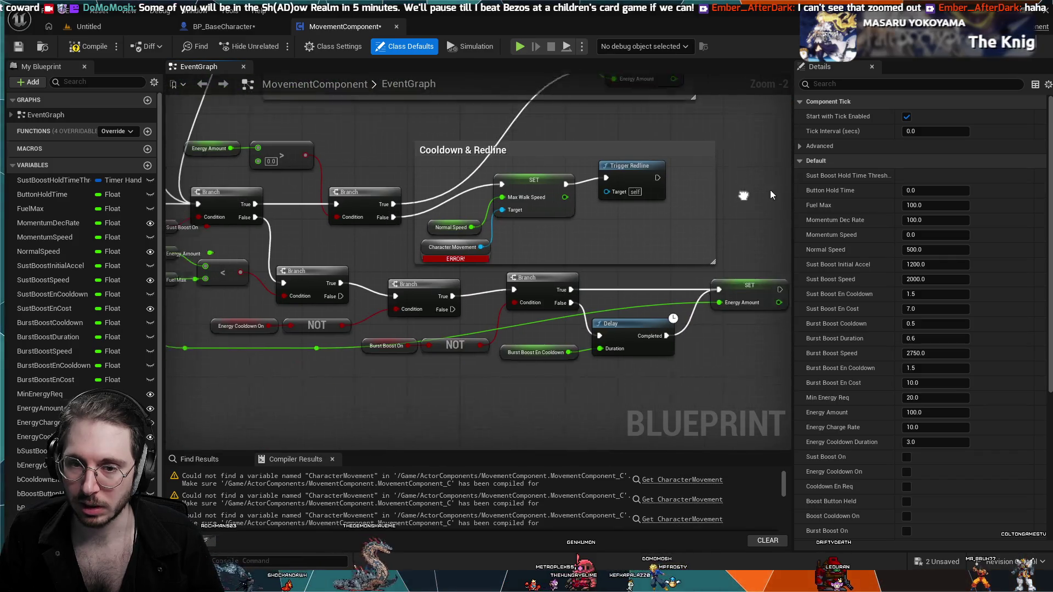
{"action": "scroll", "coordinate": [644, 221], "scroll_direction": "up", "scroll_amount": 1}
{"action": "left_click_drag", "start_coordinate": [644, 220], "coordinate": [531, 245]}
{"action": "scroll", "coordinate": [531, 245], "scroll_direction": "up", "scroll_amount": 1}
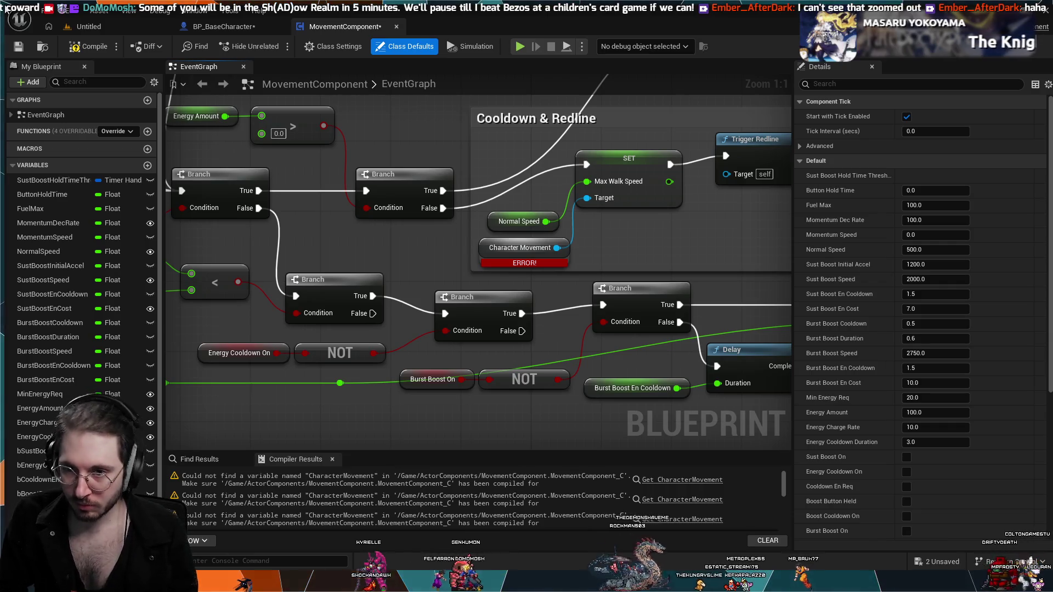
{"action": "scroll", "coordinate": [610, 288], "scroll_direction": "down", "scroll_amount": 2}
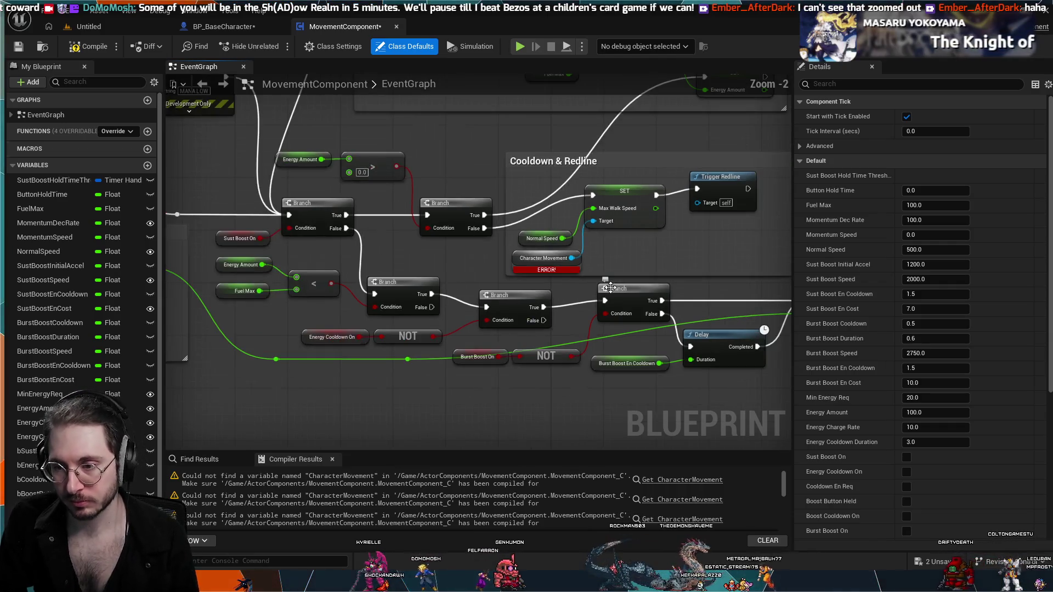
- Pan to the Redline Event and prefix its name with 'Trigger', making it TriggerRedline
{"action": "scroll", "coordinate": [611, 288], "scroll_direction": "down", "scroll_amount": 2}
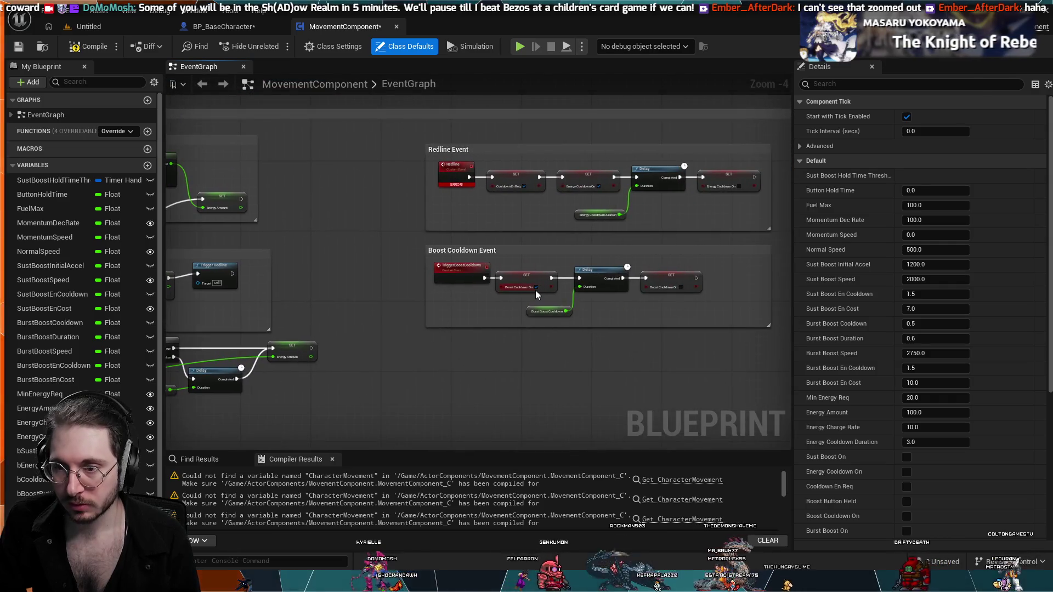
{"action": "left_click_drag", "start_coordinate": [520, 304], "coordinate": [636, 268]}
{"action": "scroll", "coordinate": [519, 318], "scroll_direction": "up", "scroll_amount": 3}
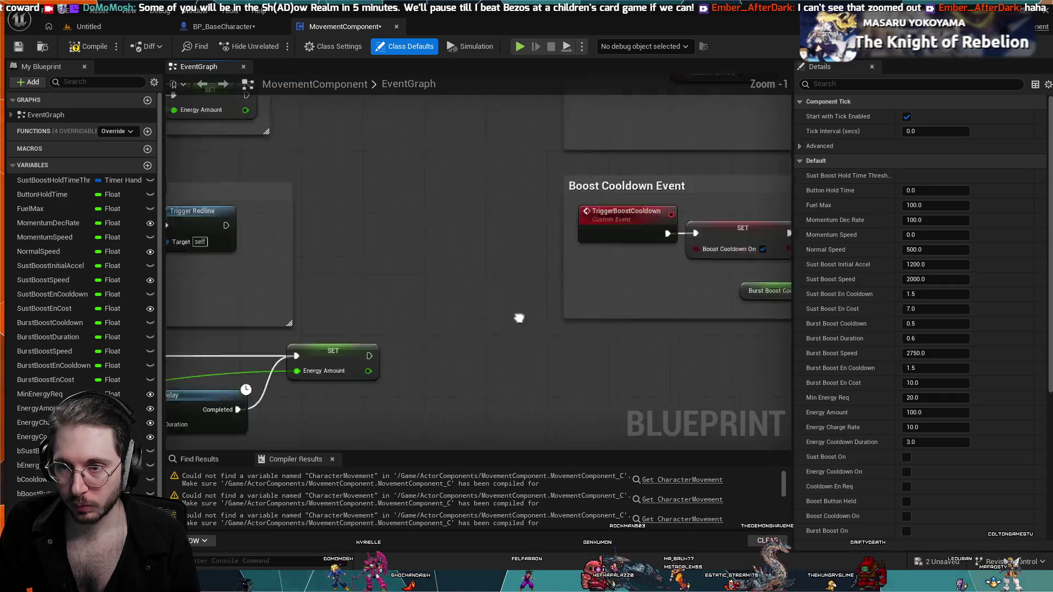
{"action": "left_click_drag", "start_coordinate": [519, 318], "coordinate": [402, 499]}
{"action": "left_click", "coordinate": [501, 217]}
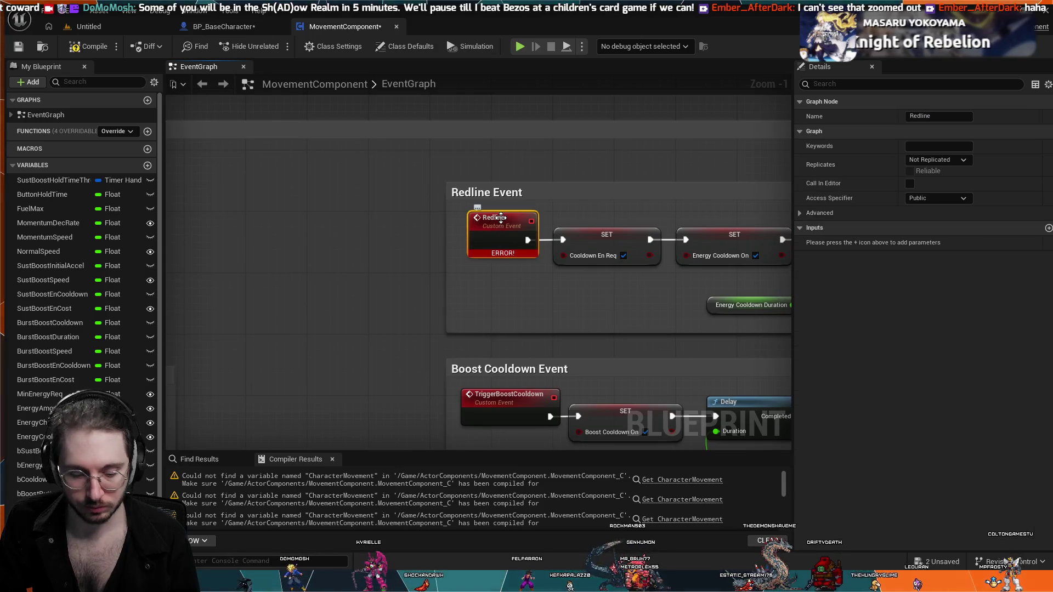
{"action": "double_click", "coordinate": [501, 218]}
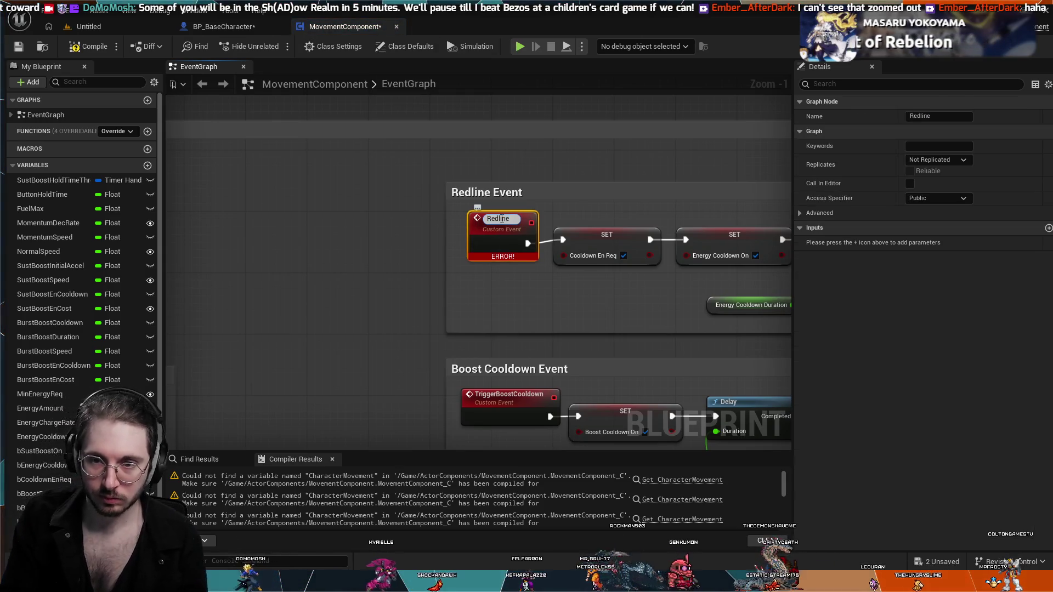
{"action": "key", "text": "Home"}
{"action": "type", "text": "Trigger"}
{"action": "key", "text": "Return"}
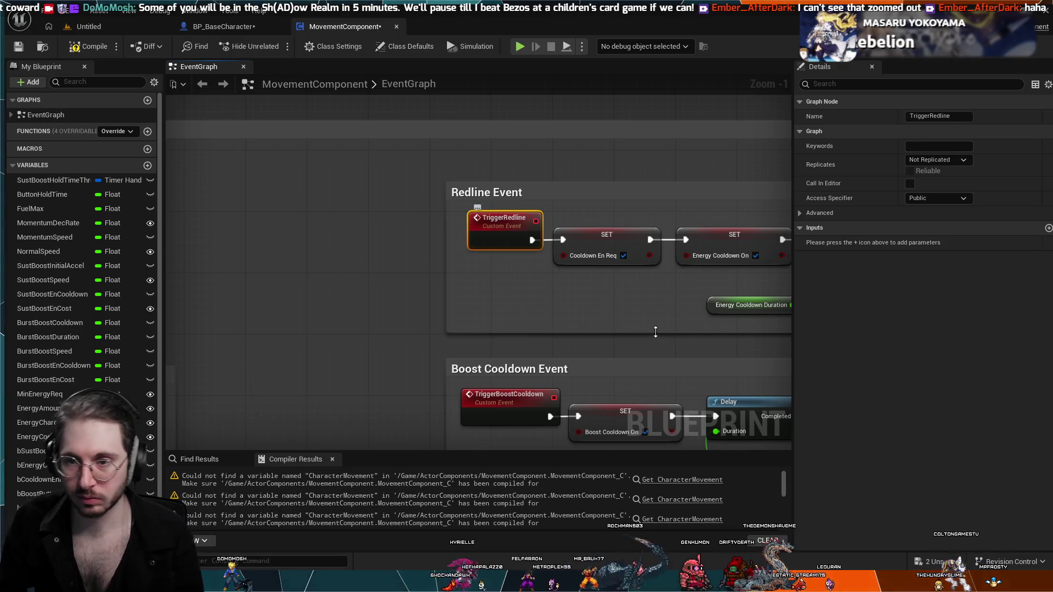
{"action": "scroll", "coordinate": [525, 233], "scroll_direction": "down", "scroll_amount": 3}
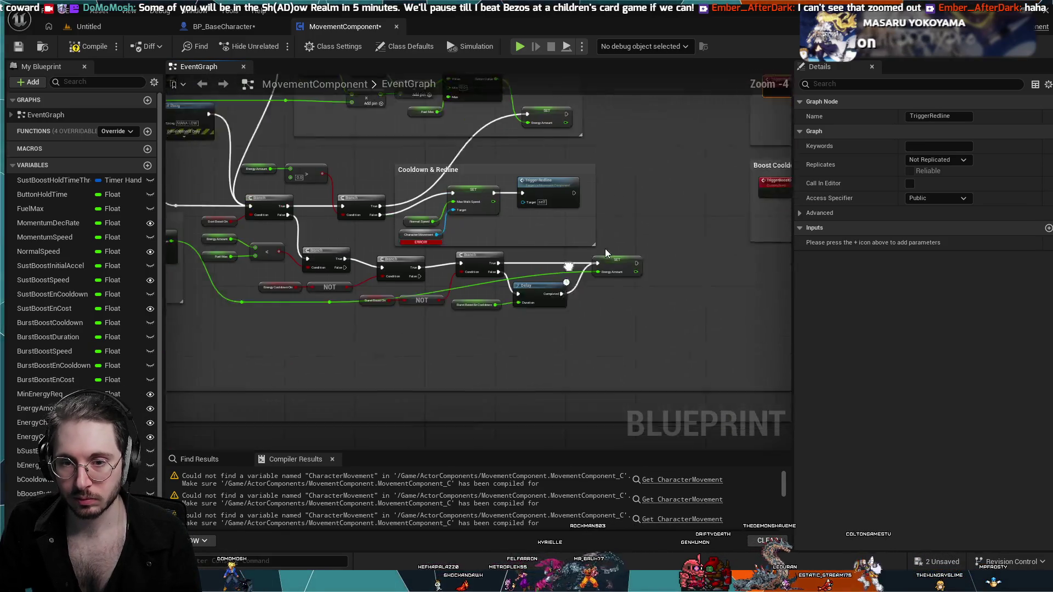
- Pan the MovementComponent graph over the IA_Look and IA_moveright input nodes
{"action": "scroll", "coordinate": [606, 253], "scroll_direction": "down", "scroll_amount": 2}
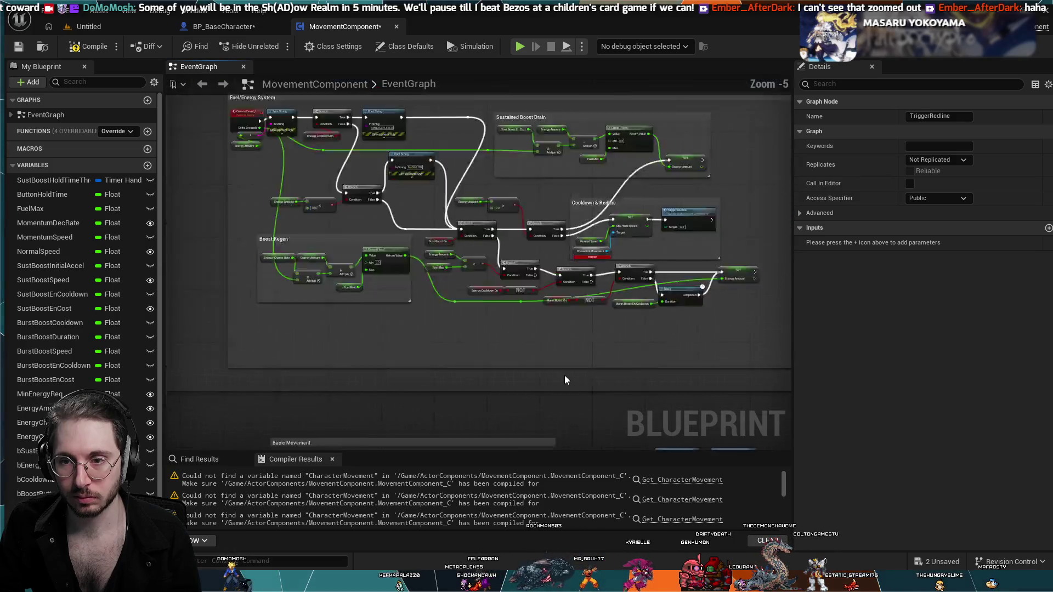
{"action": "left_click_drag", "start_coordinate": [559, 380], "coordinate": [517, 228]}
{"action": "scroll", "coordinate": [564, 263], "scroll_direction": "up", "scroll_amount": 3}
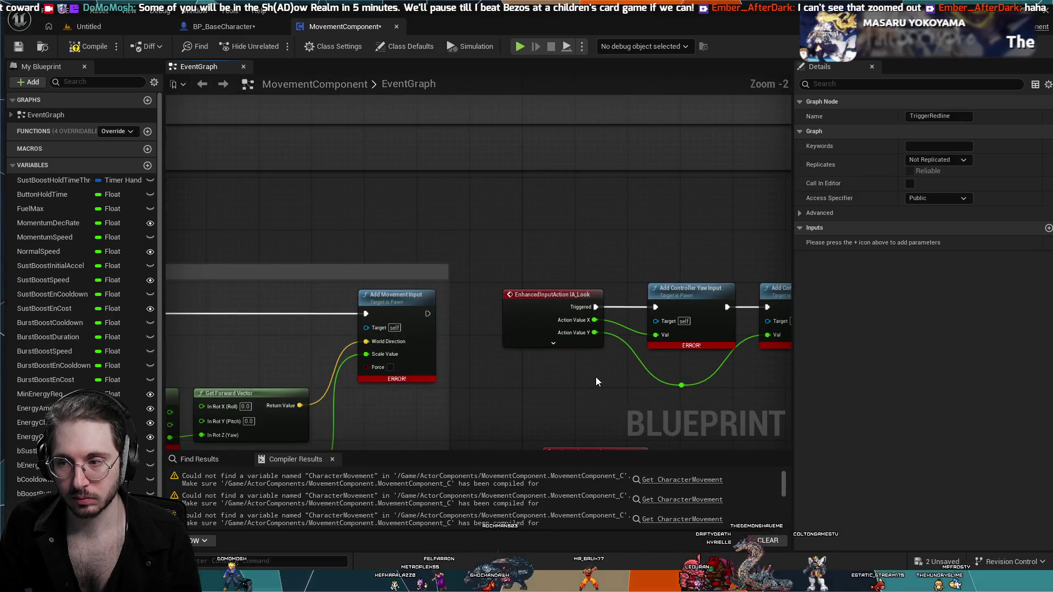
{"action": "mouse_move", "coordinate": [596, 377]}
{"action": "left_mouse_down"}
{"action": "mouse_move", "coordinate": [709, 262]}
{"action": "mouse_move", "coordinate": [648, 271]}
{"action": "mouse_move", "coordinate": [189, 219]}
{"action": "mouse_move", "coordinate": [341, 176]}
{"action": "mouse_move", "coordinate": [390, 190]}
{"action": "mouse_move", "coordinate": [372, 269]}
{"action": "mouse_move", "coordinate": [408, 326]}
{"action": "mouse_move", "coordinate": [276, 308]}
{"action": "mouse_move", "coordinate": [235, 255]}
{"action": "left_mouse_up"}
{"action": "scroll", "coordinate": [313, 179], "scroll_direction": "down", "scroll_amount": 1}
{"action": "scroll", "coordinate": [235, 256], "scroll_direction": "up", "scroll_amount": 2}
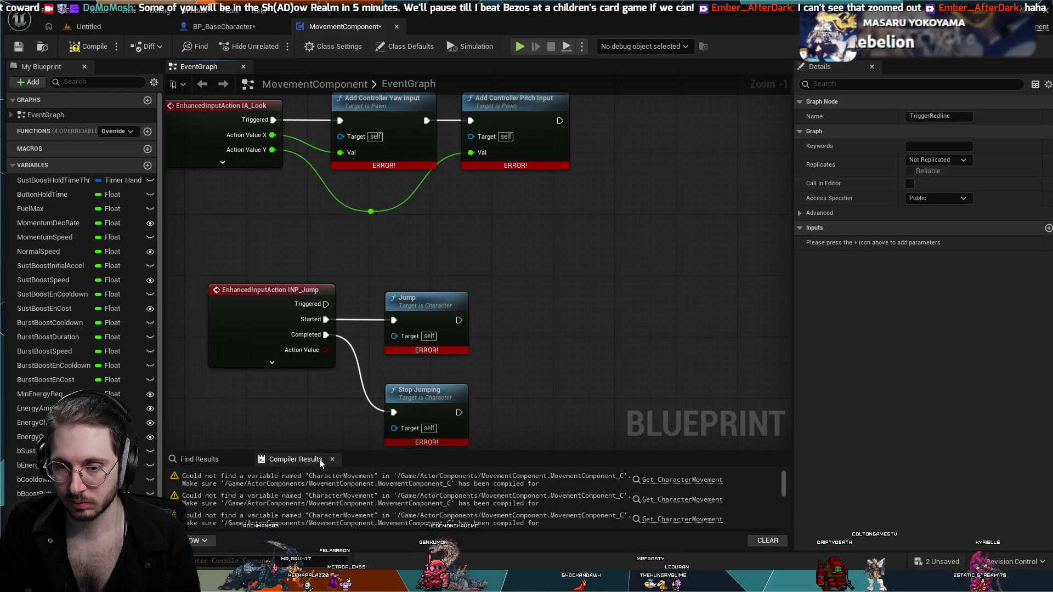
- Close the Compiler Results and Find Results panels at the bottom of the editor
{"action": "left_click", "coordinate": [330, 457]}
{"action": "left_click", "coordinate": [244, 459]}
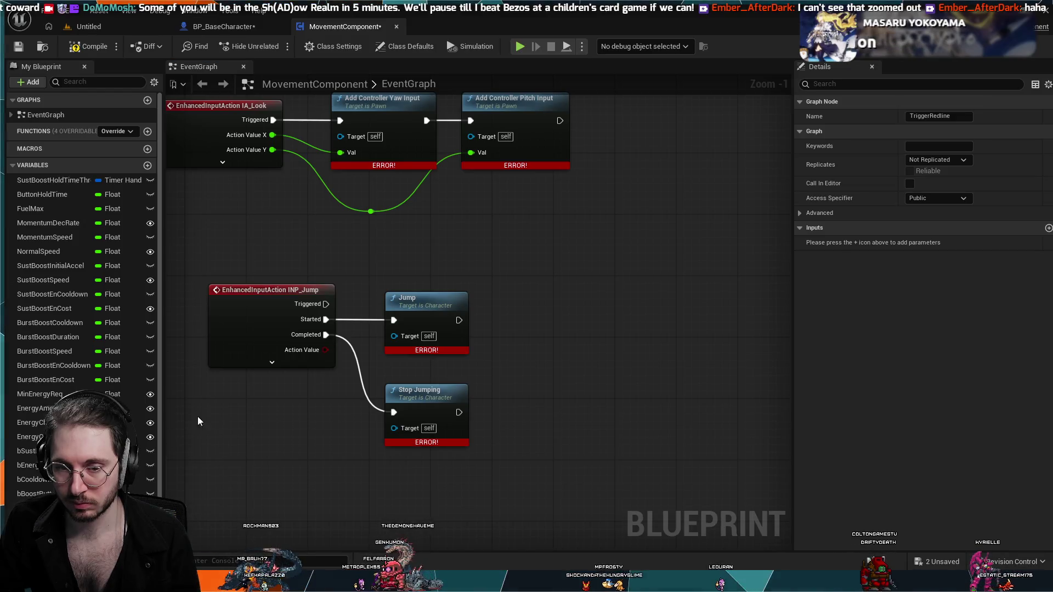
{"action": "scroll", "coordinate": [645, 391], "scroll_direction": "down", "scroll_amount": 1}
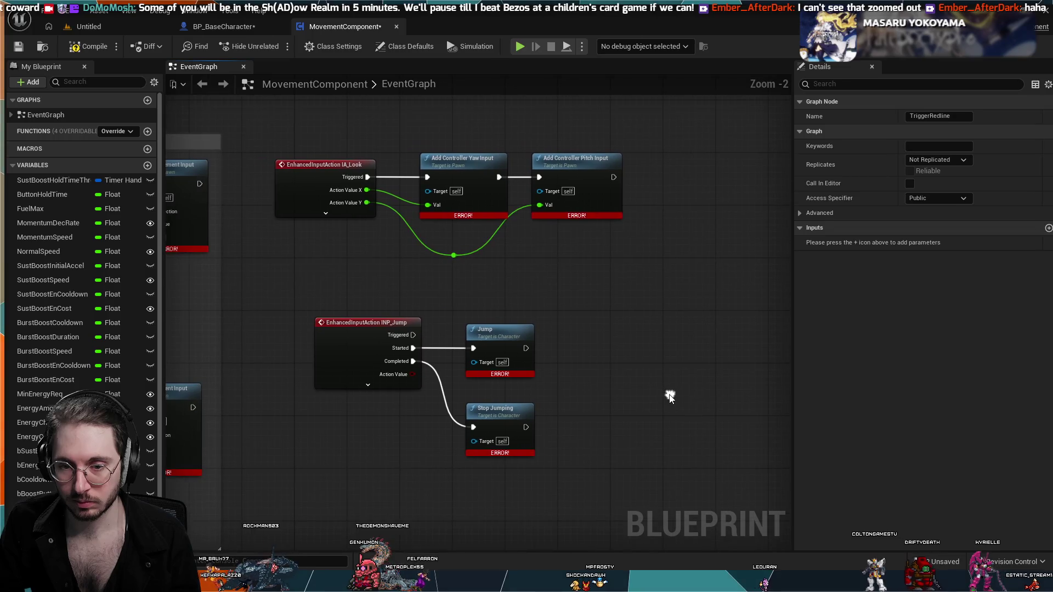
{"action": "key", "text": "ctrl+f"}
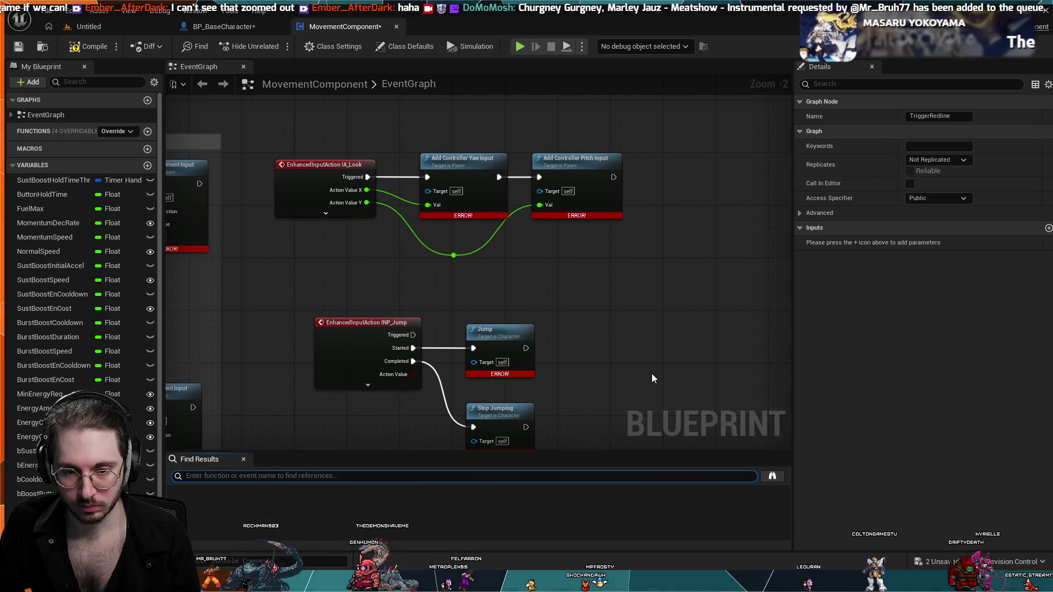
{"action": "left_click", "coordinate": [244, 460]}
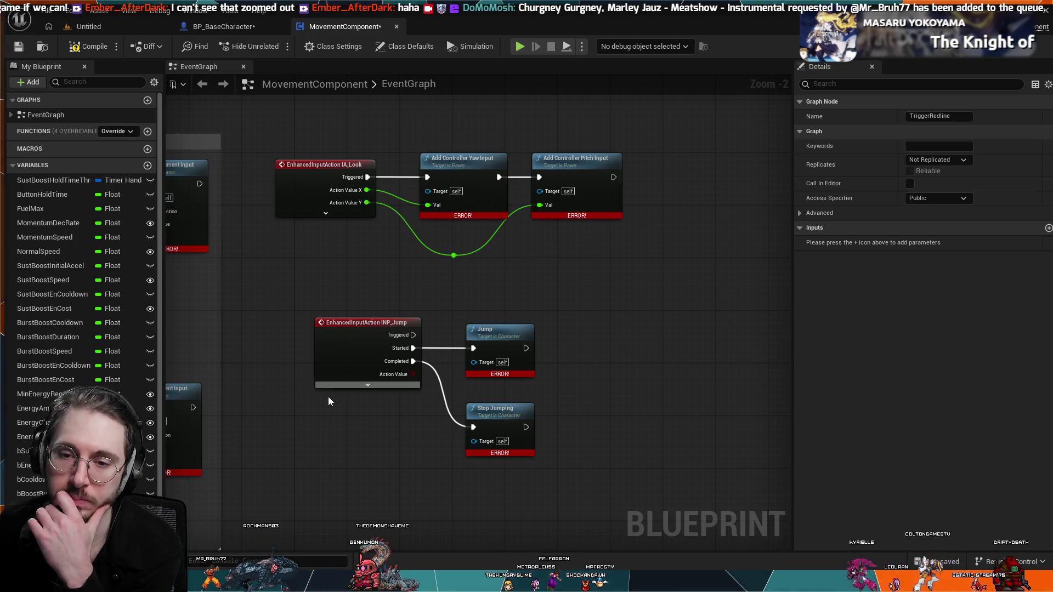
- Pan and zoom the event graph to the Basic Movement group
{"action": "scroll", "coordinate": [222, 162], "scroll_direction": "down", "scroll_amount": 1}
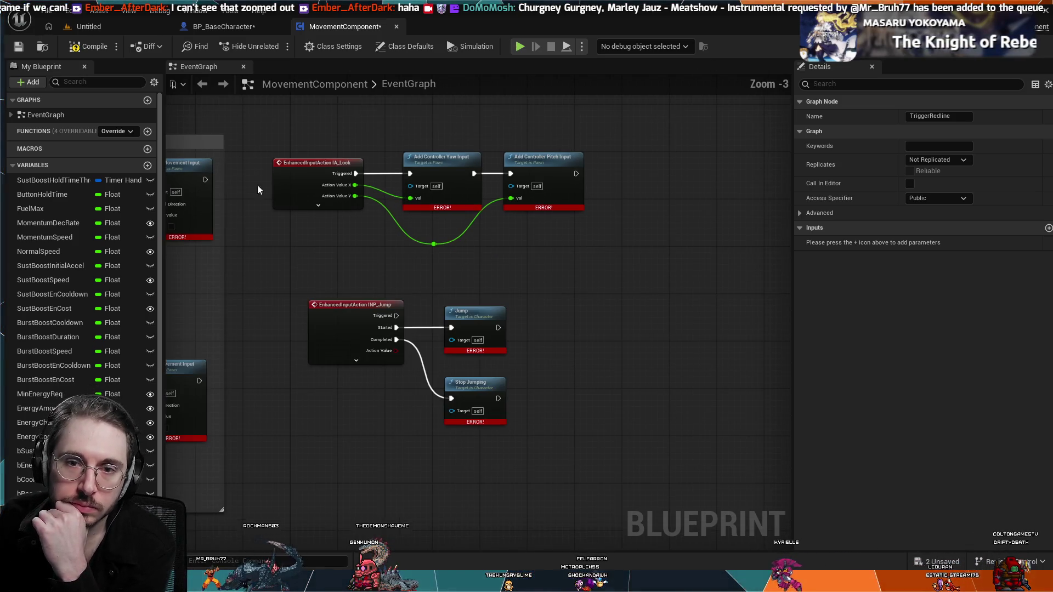
{"action": "scroll", "coordinate": [372, 274], "scroll_direction": "down", "scroll_amount": 1}
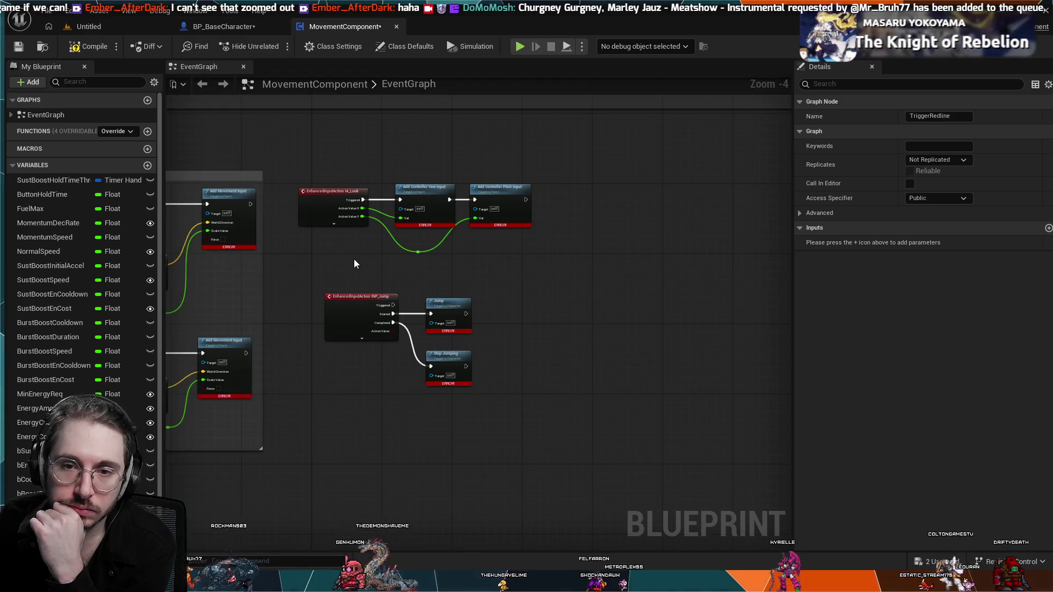
{"action": "mouse_move", "coordinate": [353, 264]}
{"action": "left_mouse_down"}
{"action": "mouse_move", "coordinate": [405, 255]}
{"action": "mouse_move", "coordinate": [494, 263]}
{"action": "left_mouse_up"}
{"action": "left_click_drag", "start_coordinate": [516, 264], "coordinate": [725, 283]}
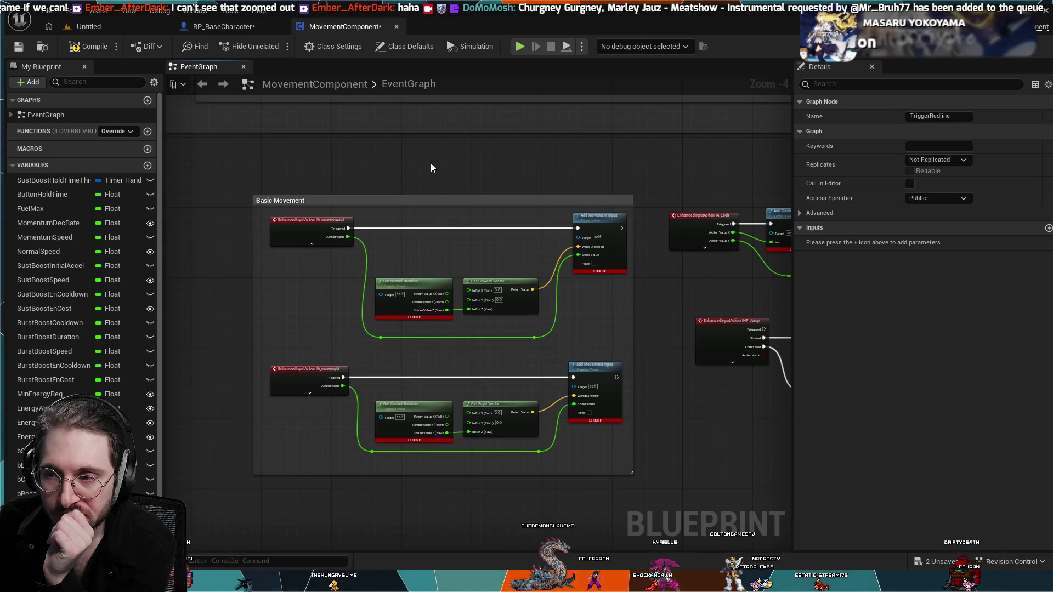
{"action": "scroll", "coordinate": [431, 168], "scroll_direction": "up", "scroll_amount": 1}
{"action": "scroll", "coordinate": [421, 177], "scroll_direction": "up", "scroll_amount": 1}
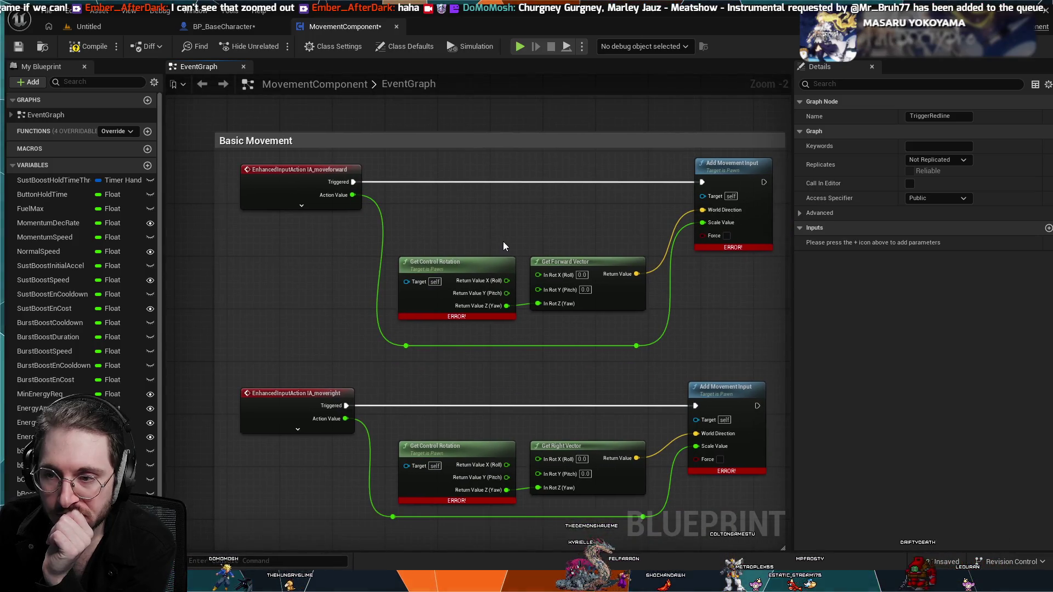
{"action": "scroll", "coordinate": [504, 245], "scroll_direction": "up", "scroll_amount": 2}
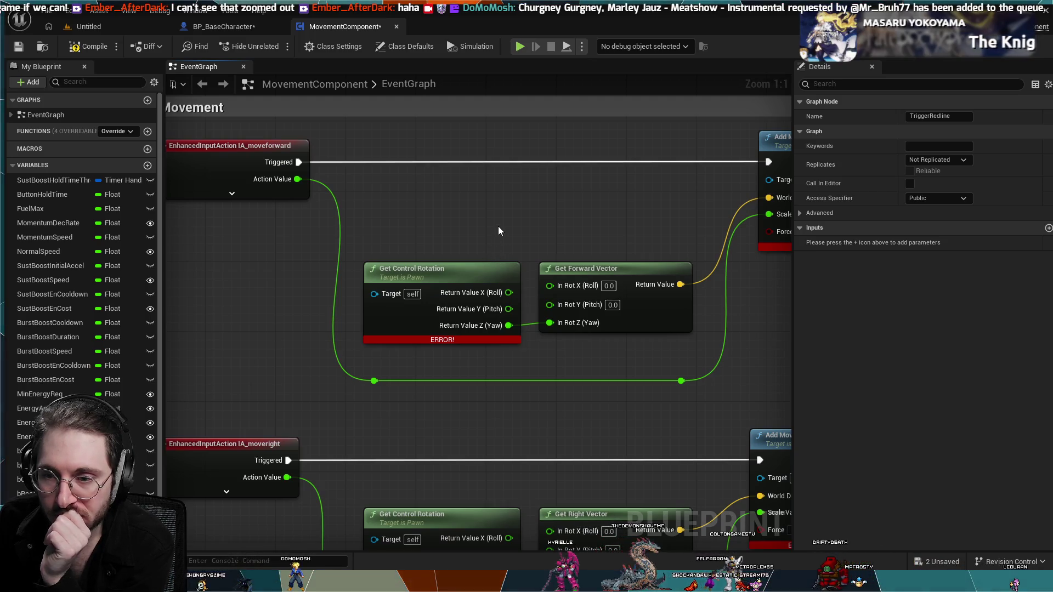
{"action": "left_click", "coordinate": [572, 270]}
{"action": "left_click", "coordinate": [510, 274]}
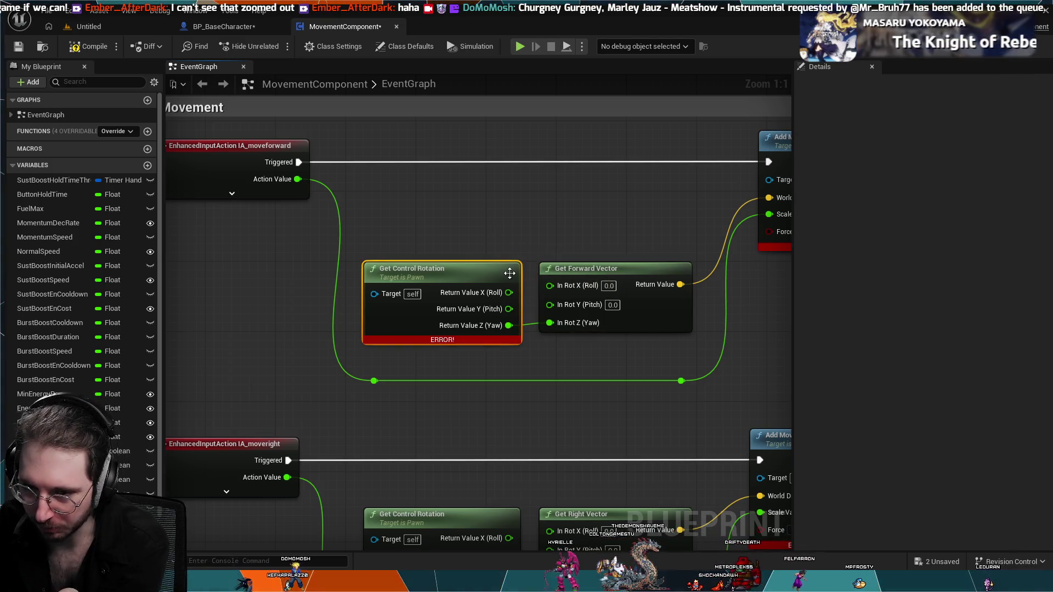
{"action": "left_click", "coordinate": [565, 268]}
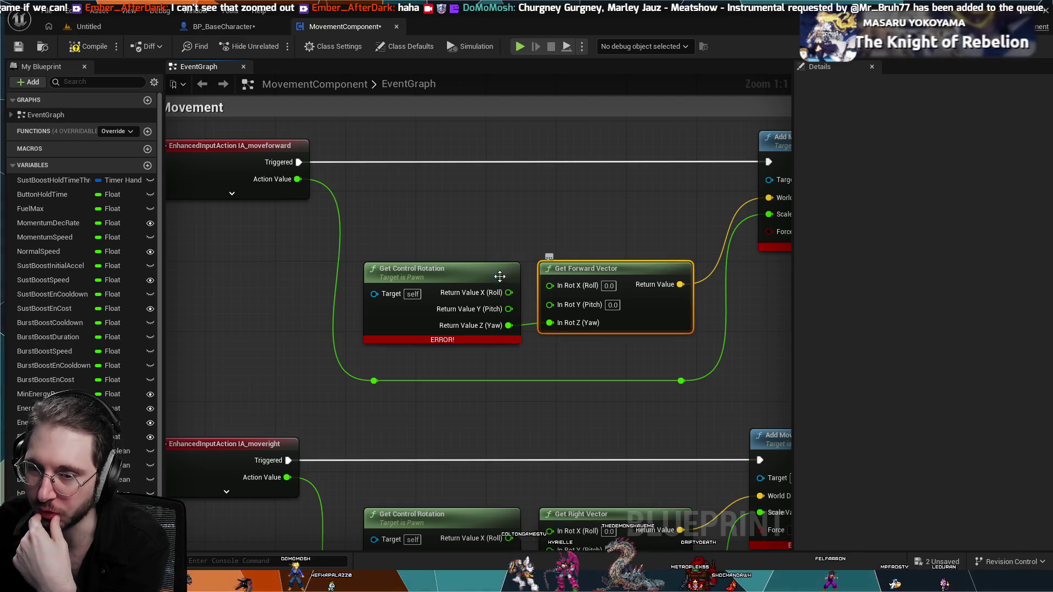
{"action": "left_click", "coordinate": [499, 277]}
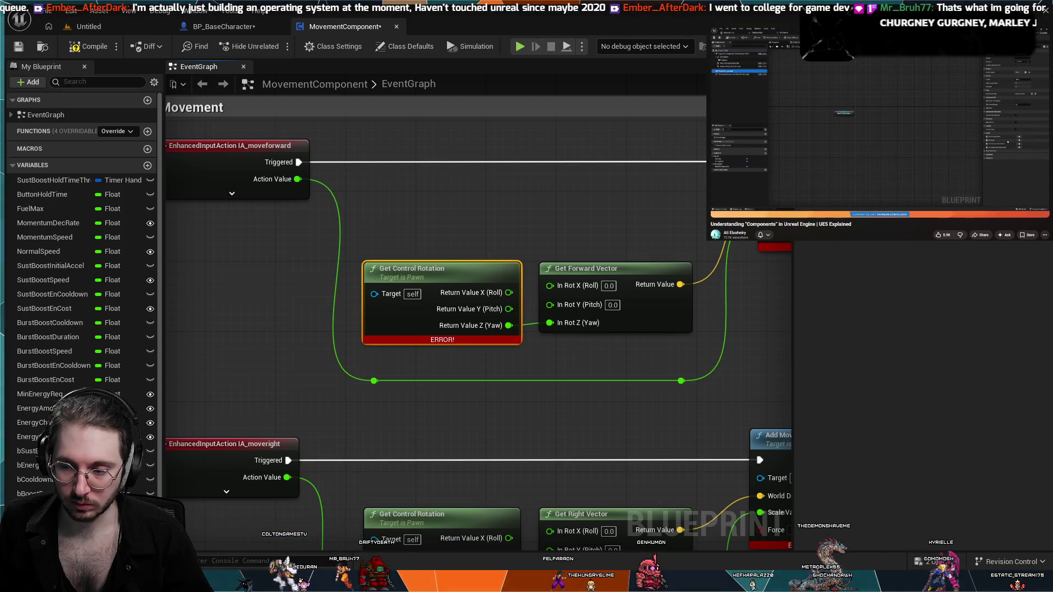
{"action": "left_click", "coordinate": [843, 164]}
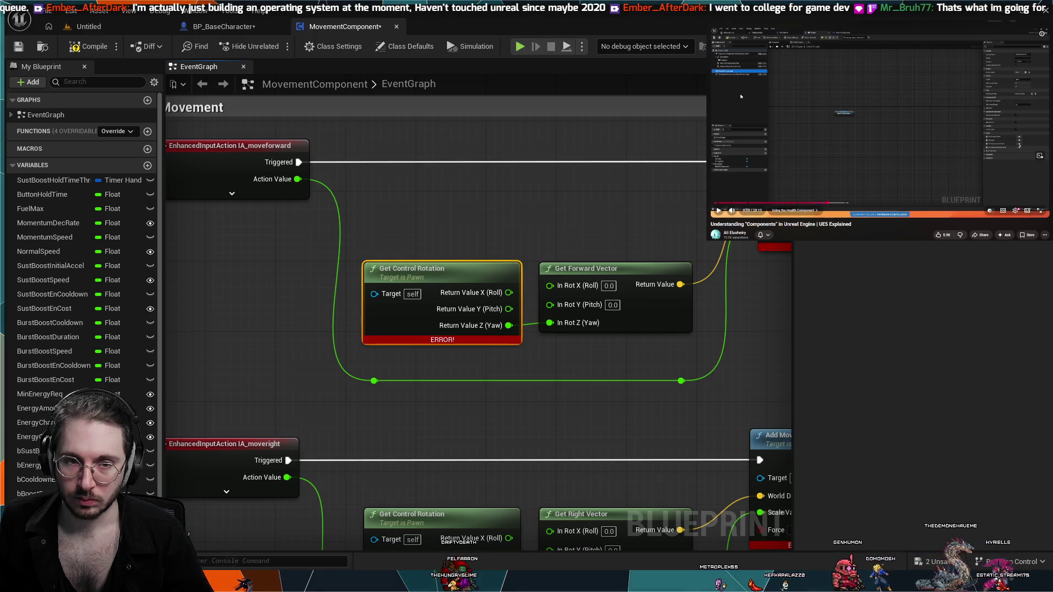
{"action": "left_click", "coordinate": [740, 97]}
{"action": "left_click", "coordinate": [817, 203]}
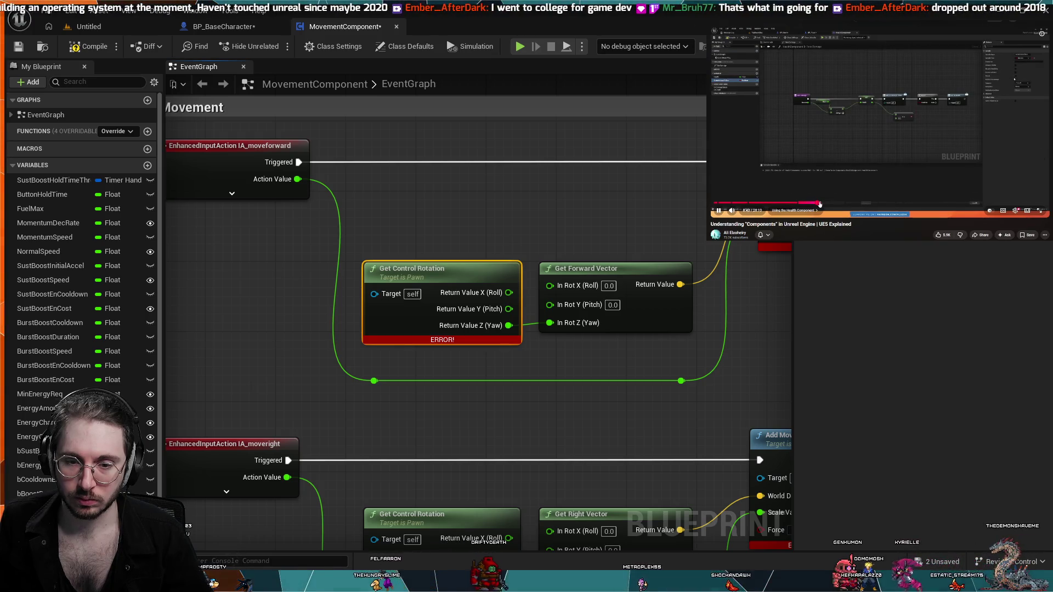
{"action": "left_click", "coordinate": [823, 203]}
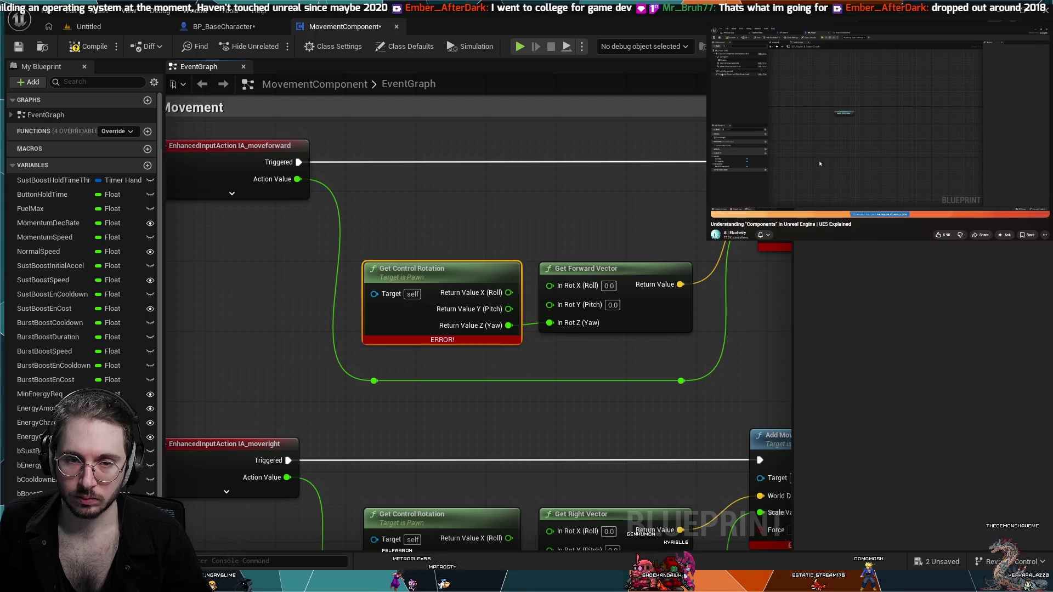
{"action": "left_click", "coordinate": [820, 163]}
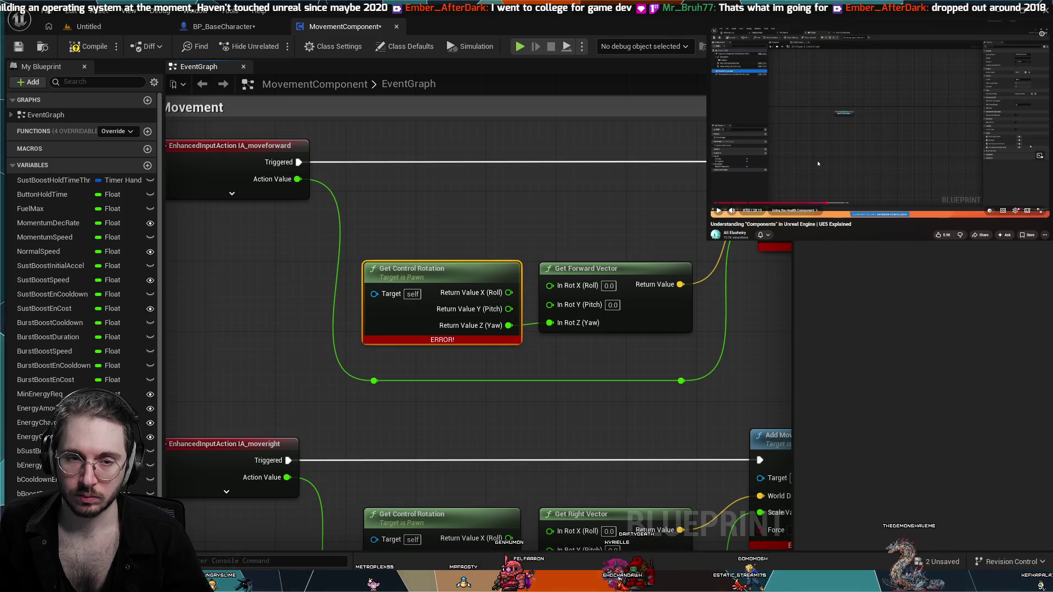
{"action": "left_click", "coordinate": [818, 164]}
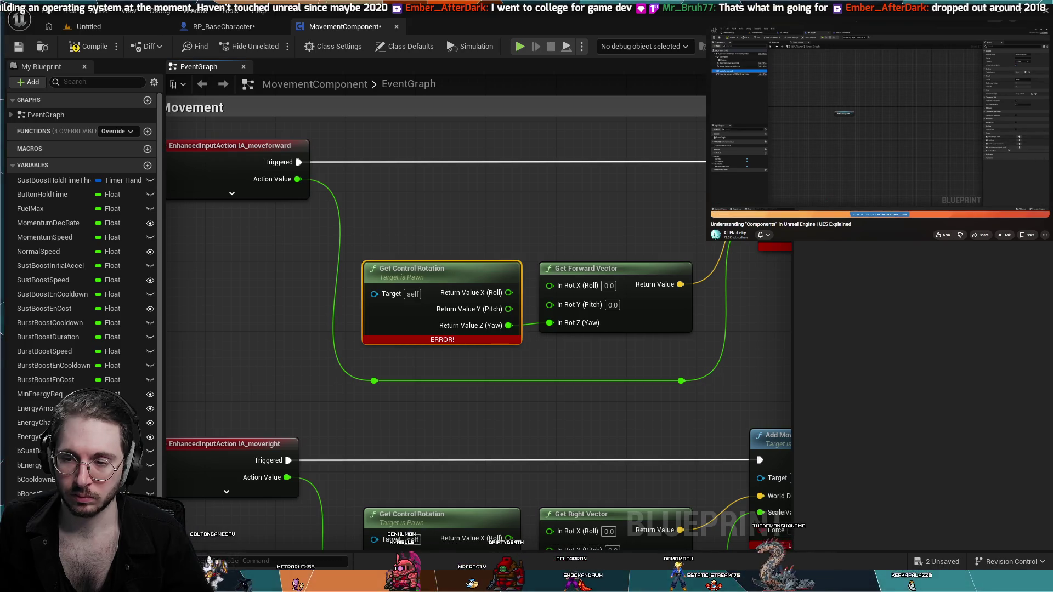
{"action": "mouse_move", "coordinate": [823, 130]}
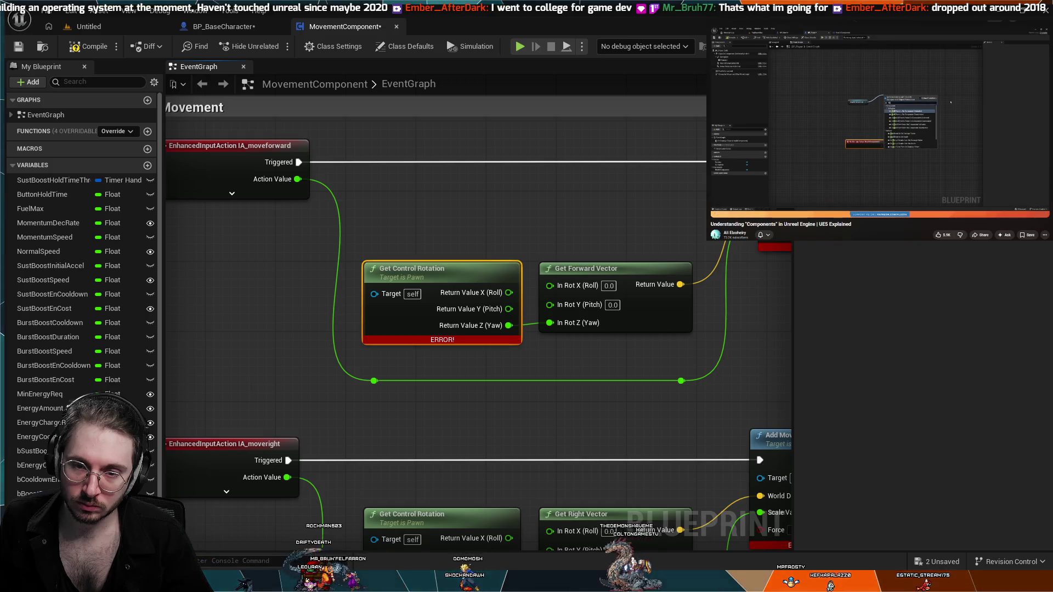
{"action": "mouse_move", "coordinate": [846, 164]}
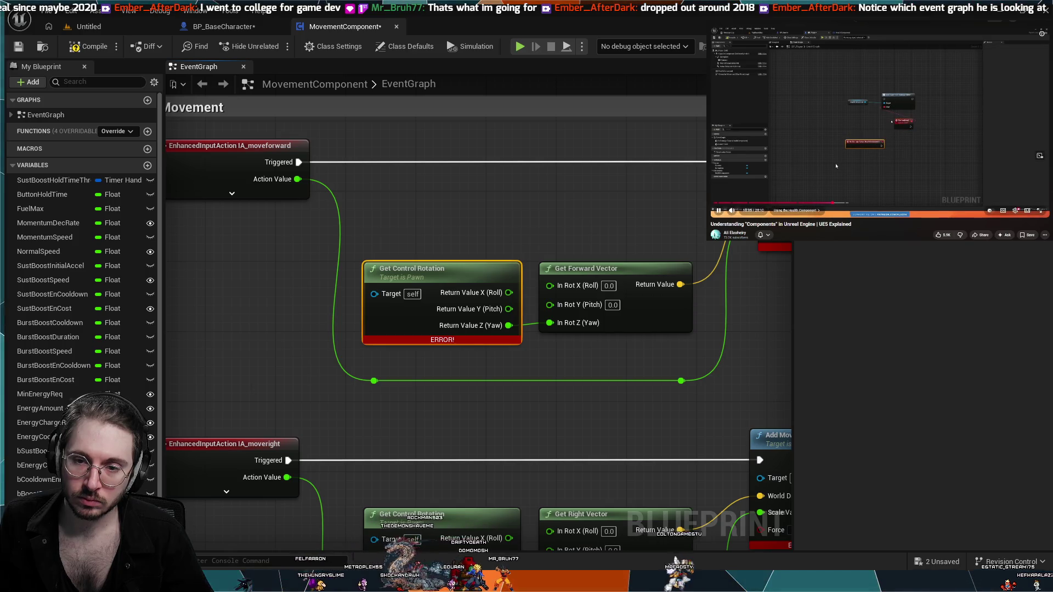
{"action": "left_click", "coordinate": [916, 164]}
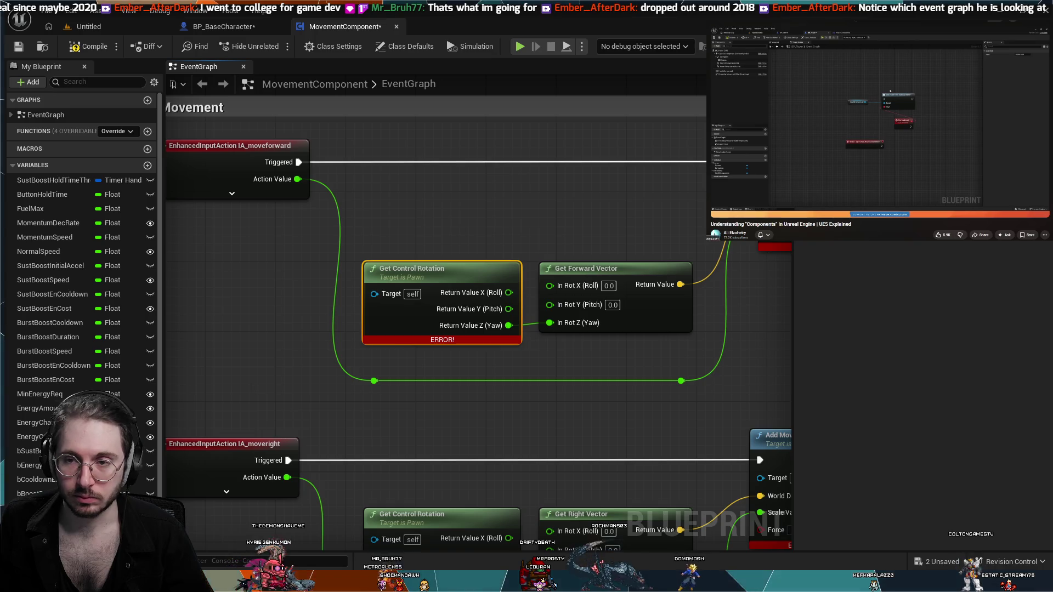
{"action": "left_click", "coordinate": [206, 26]}
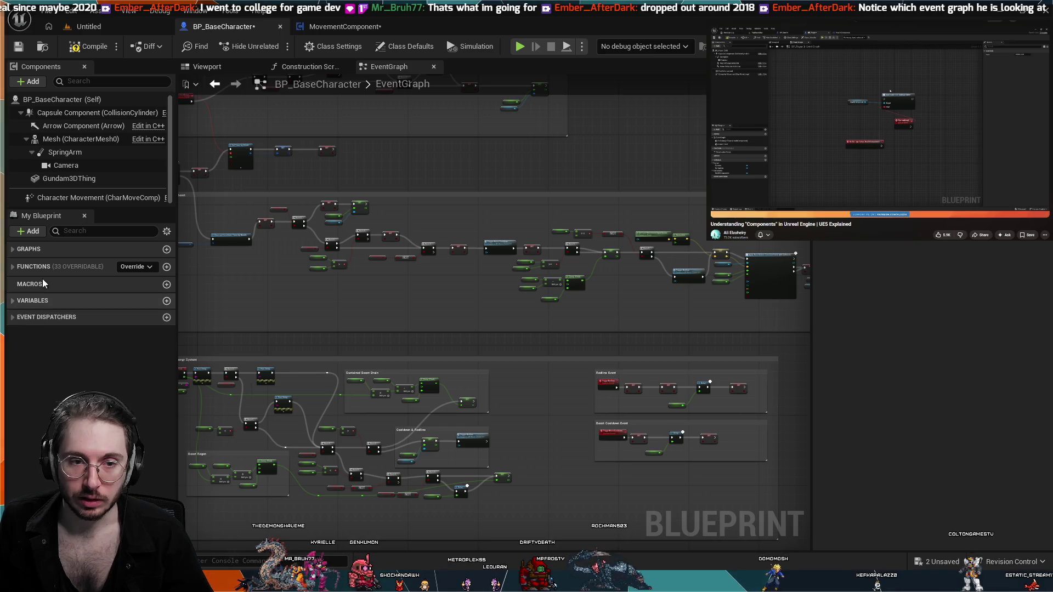
- Expand Graphs > EventGraph in My Blueprint, frame the whole graph, and pause the tutorial video
{"action": "left_click", "coordinate": [9, 249]}
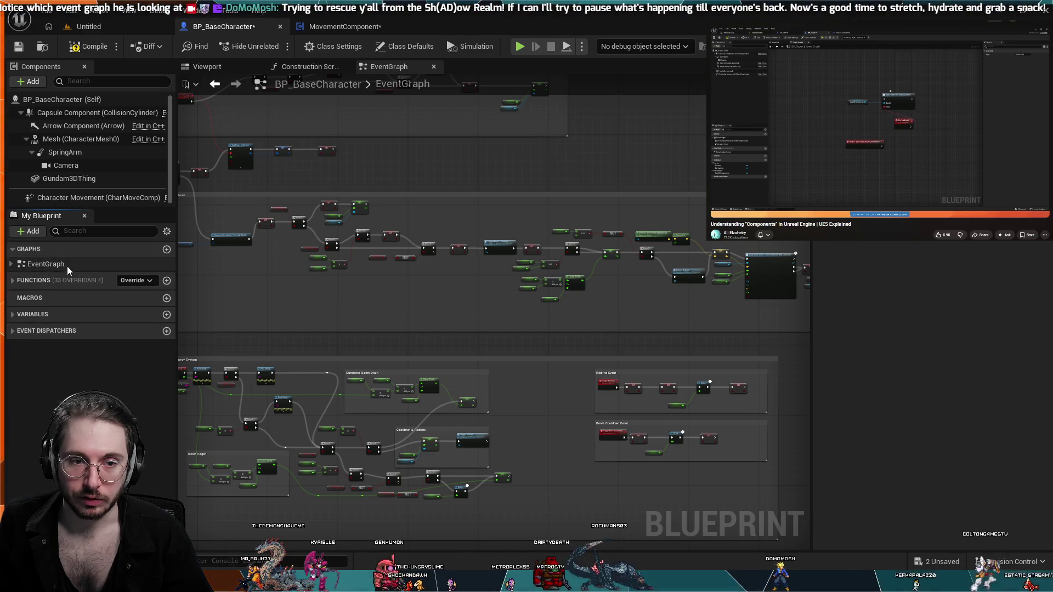
{"action": "left_click", "coordinate": [11, 265]}
{"action": "left_click", "coordinate": [11, 265]}
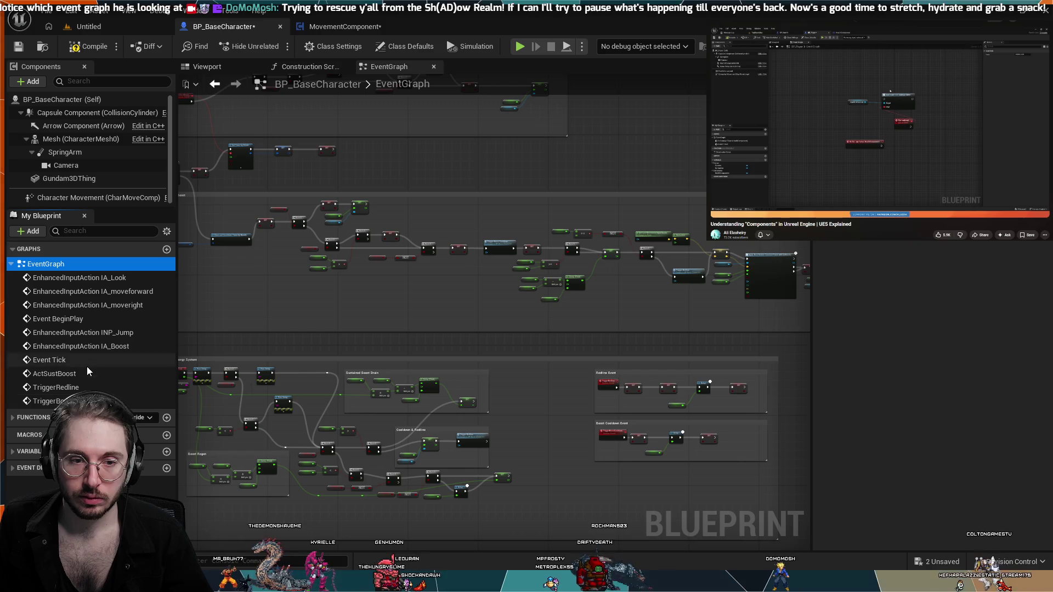
{"action": "key", "text": "Home"}
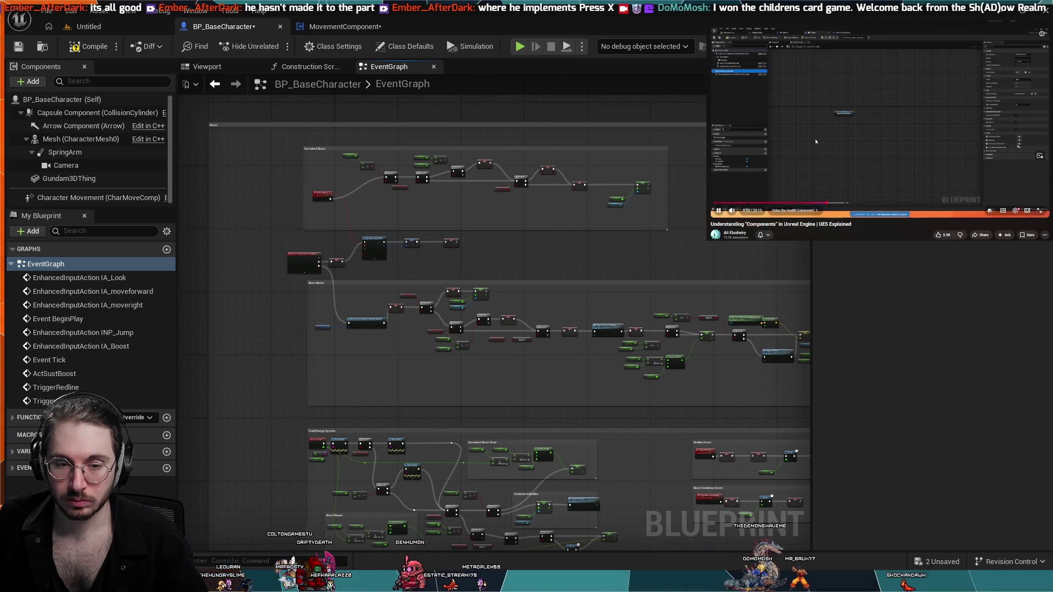
{"action": "left_click", "coordinate": [814, 141]}
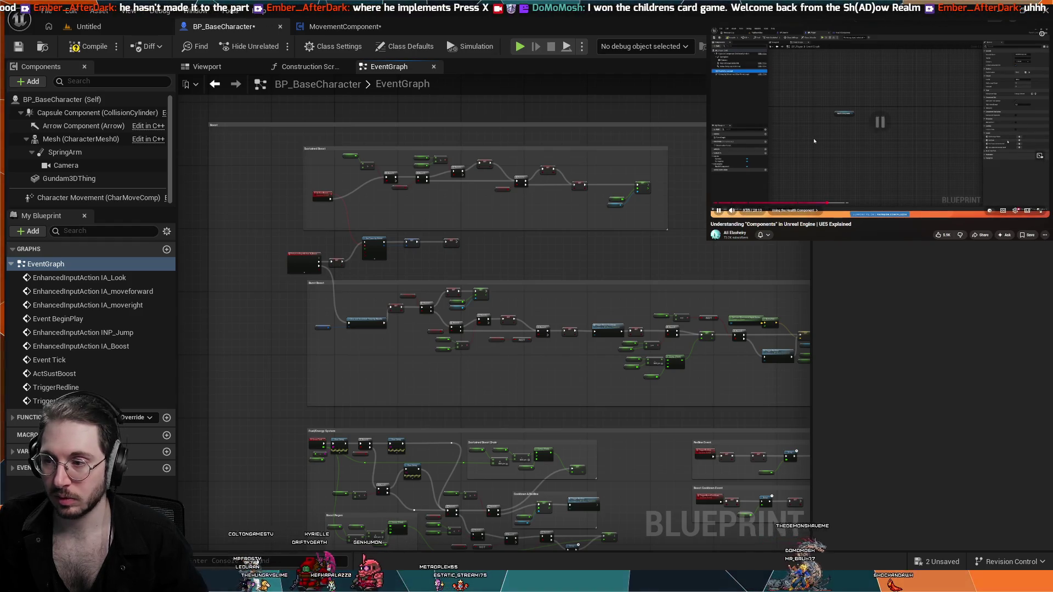
{"action": "left_click", "coordinate": [815, 141]}
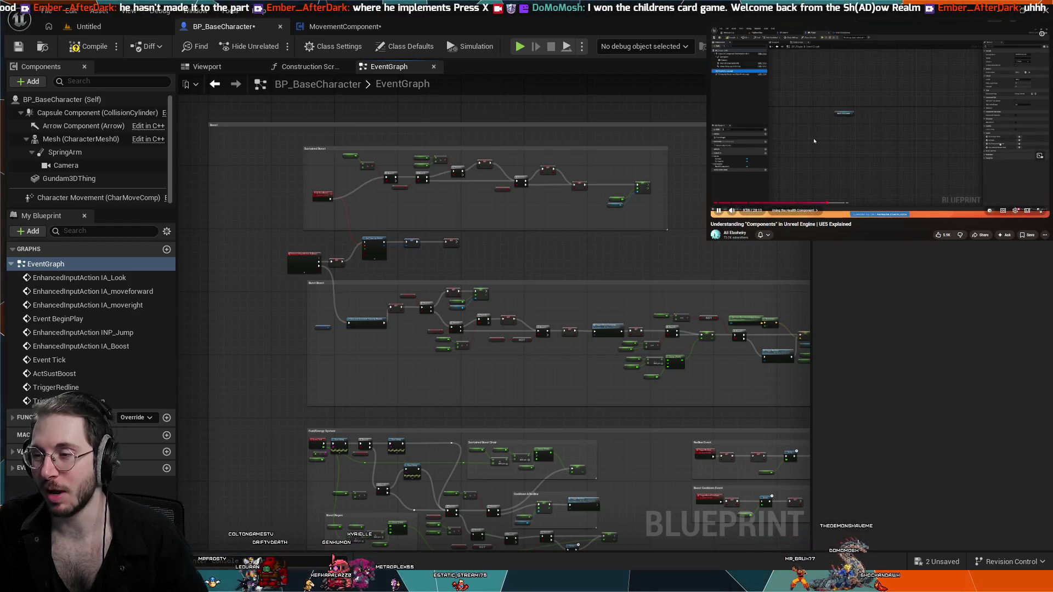
{"action": "left_click", "coordinate": [814, 141]}
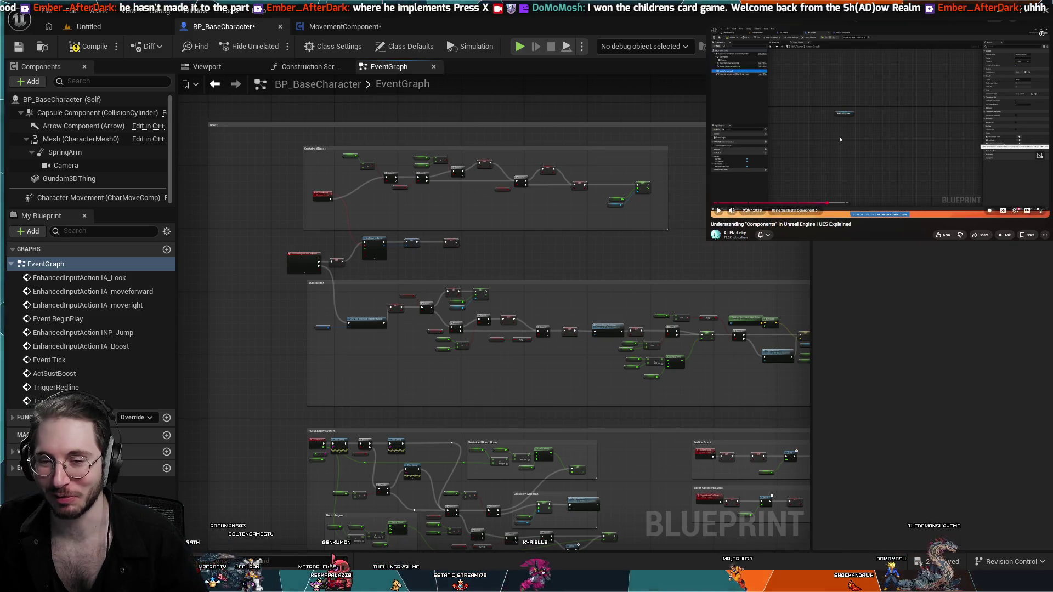
{"action": "left_click", "coordinate": [875, 151]}
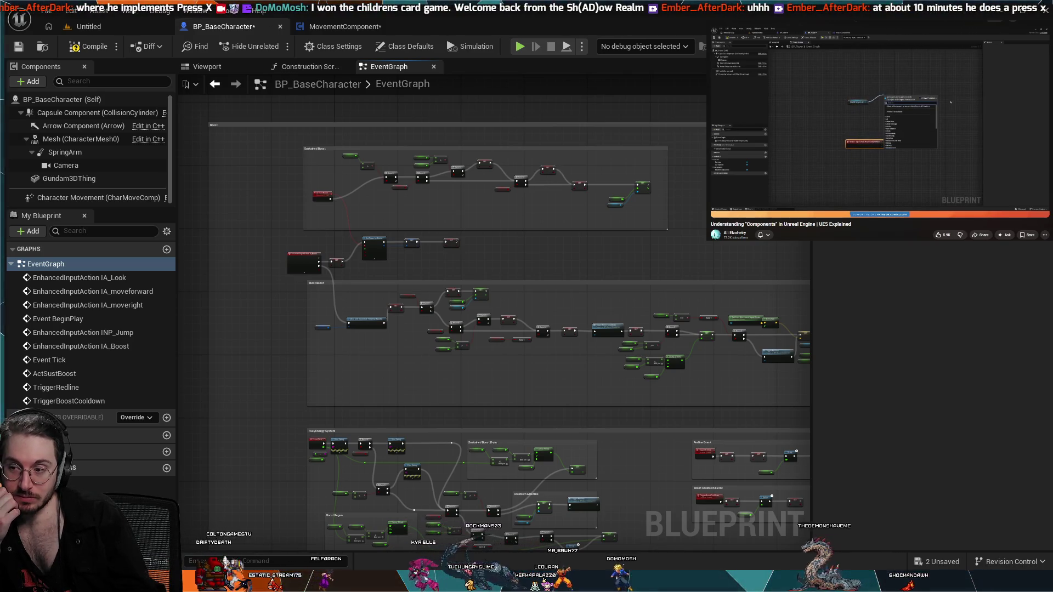
{"action": "left_click", "coordinate": [823, 193]}
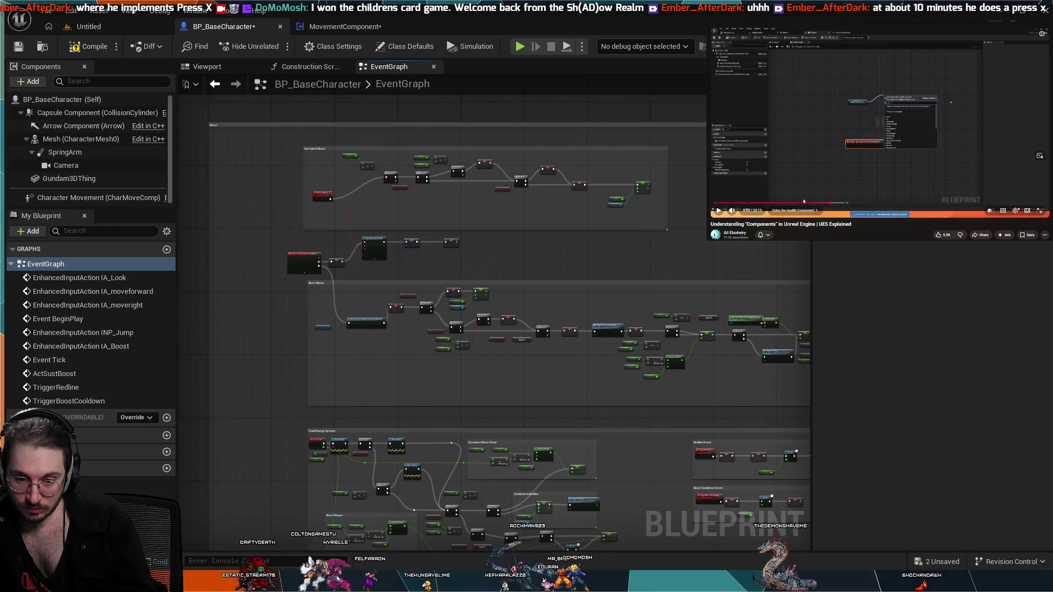
{"action": "left_click", "coordinate": [823, 192]}
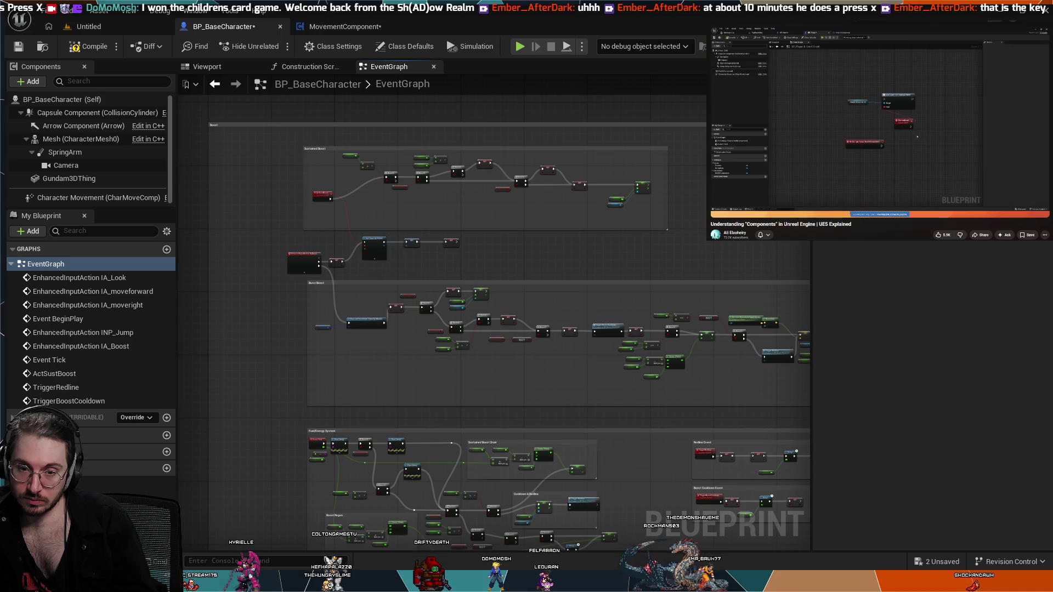
{"action": "mouse_move", "coordinate": [823, 192]}
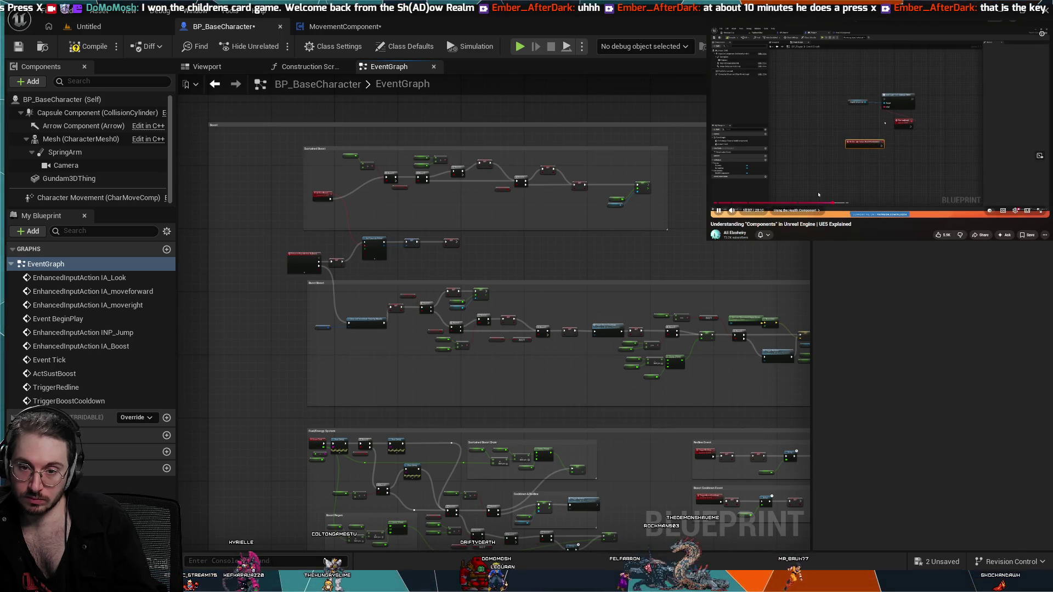
{"action": "left_click", "coordinate": [817, 196]}
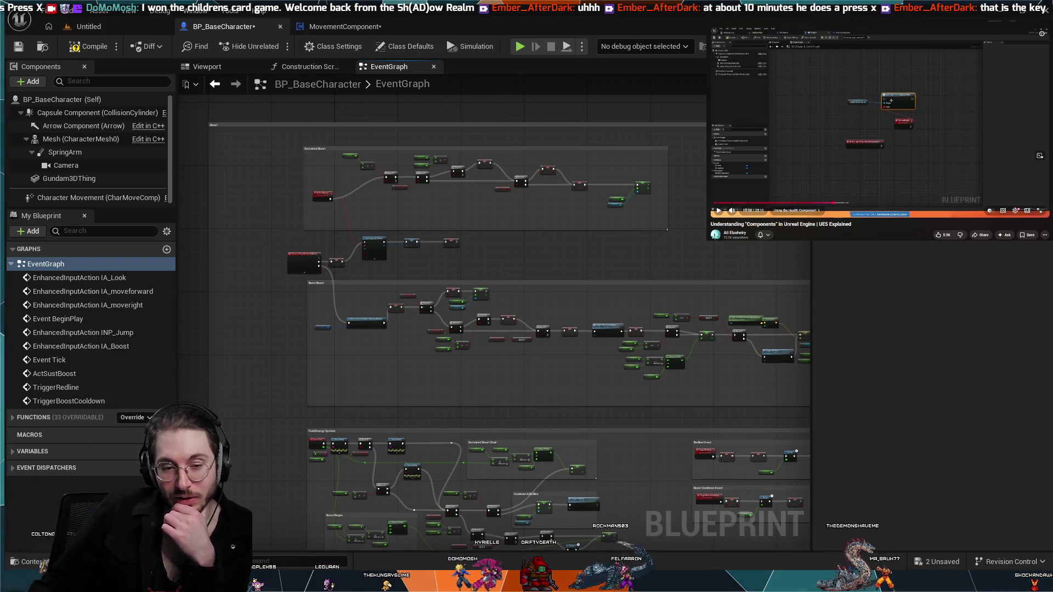
{"action": "left_click", "coordinate": [821, 195]}
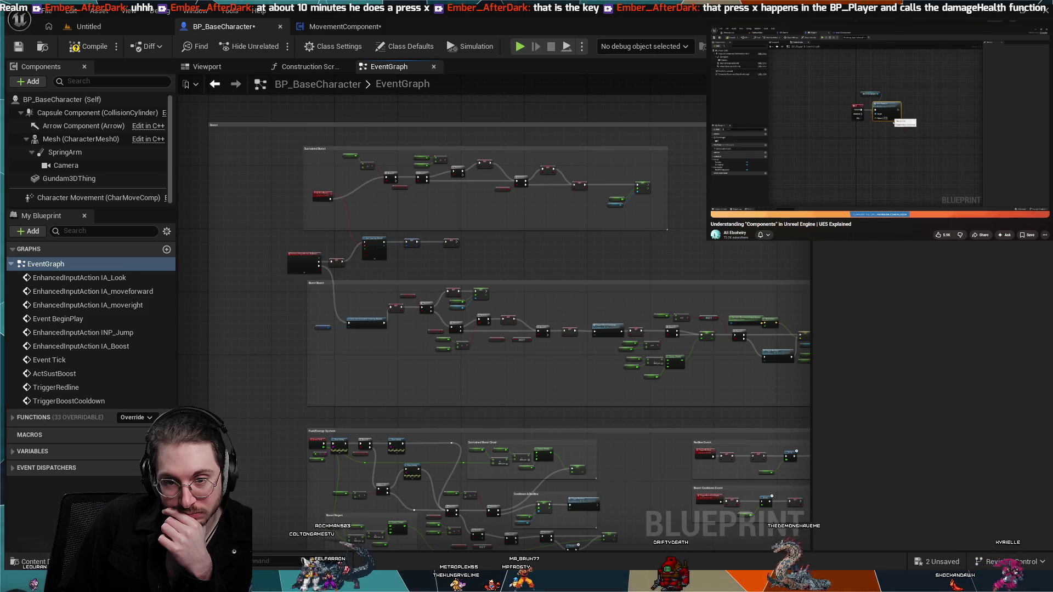
{"action": "key", "text": "k"}
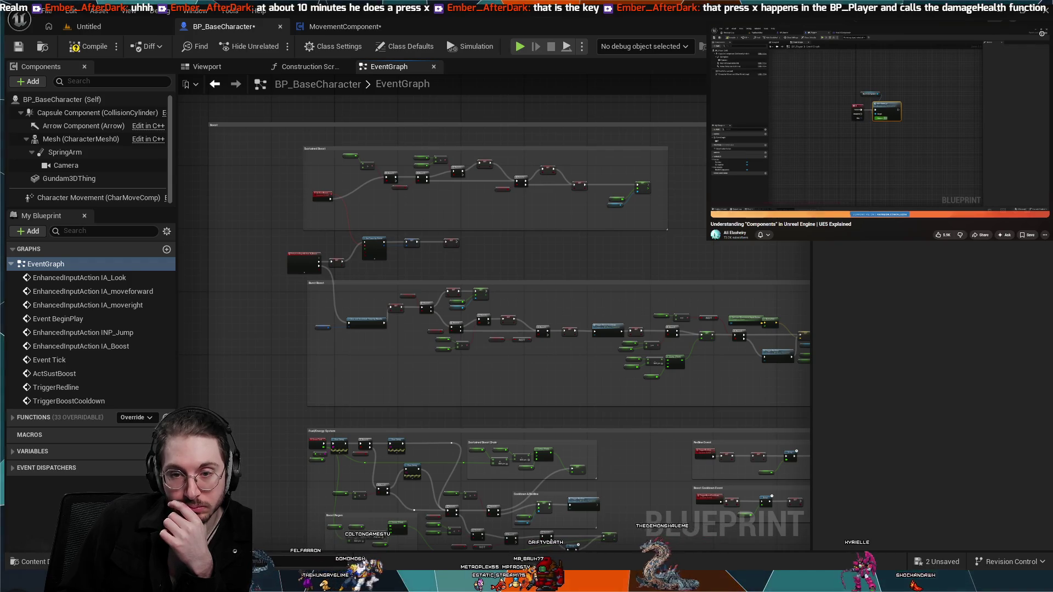
{"action": "key", "text": "k"}
{"action": "key", "text": "k"}
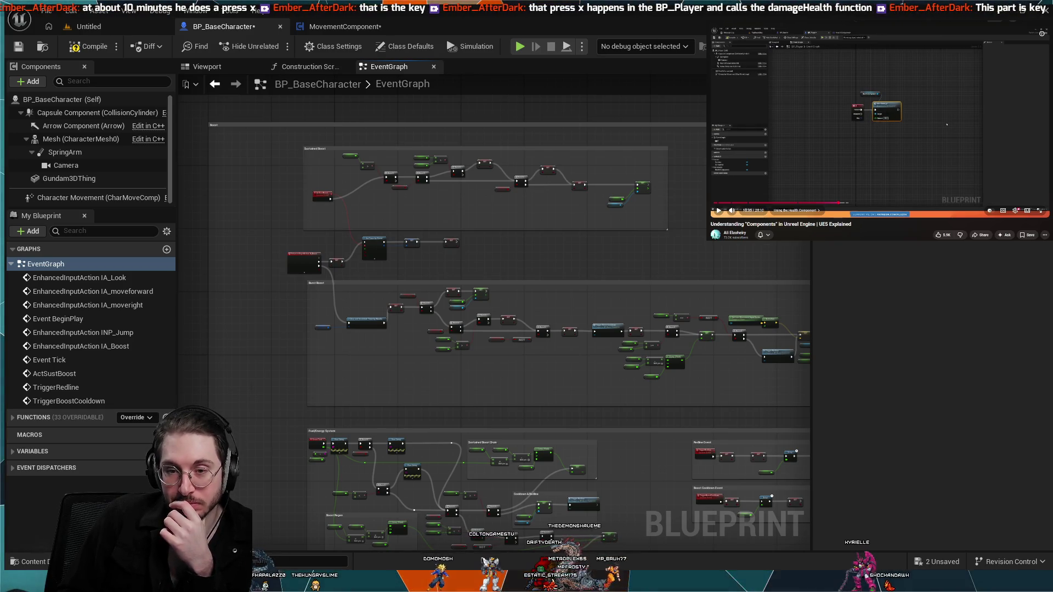
{"action": "key", "text": "k"}
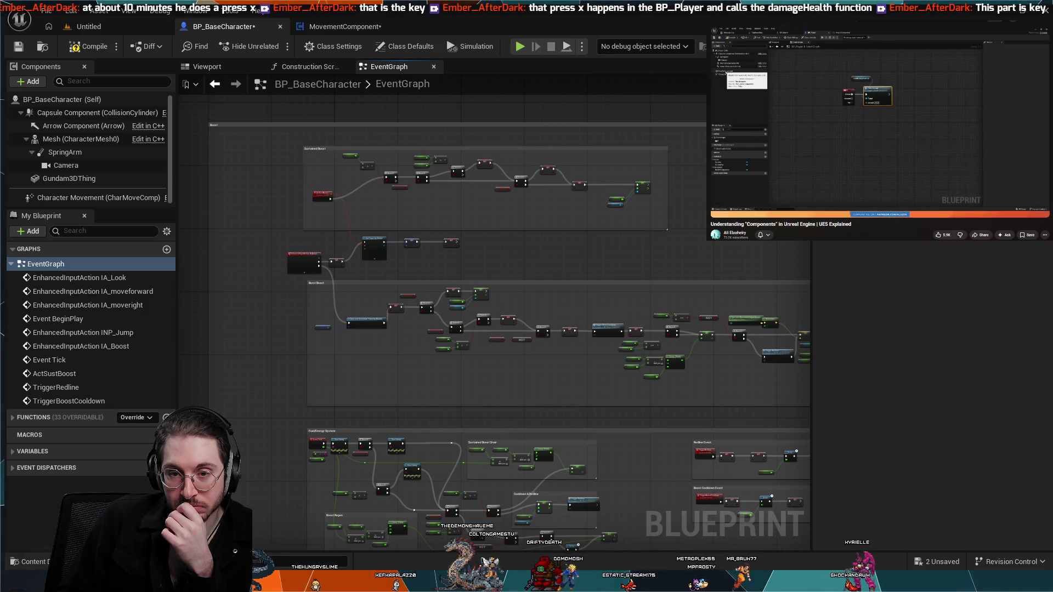
{"action": "key", "text": "space"}
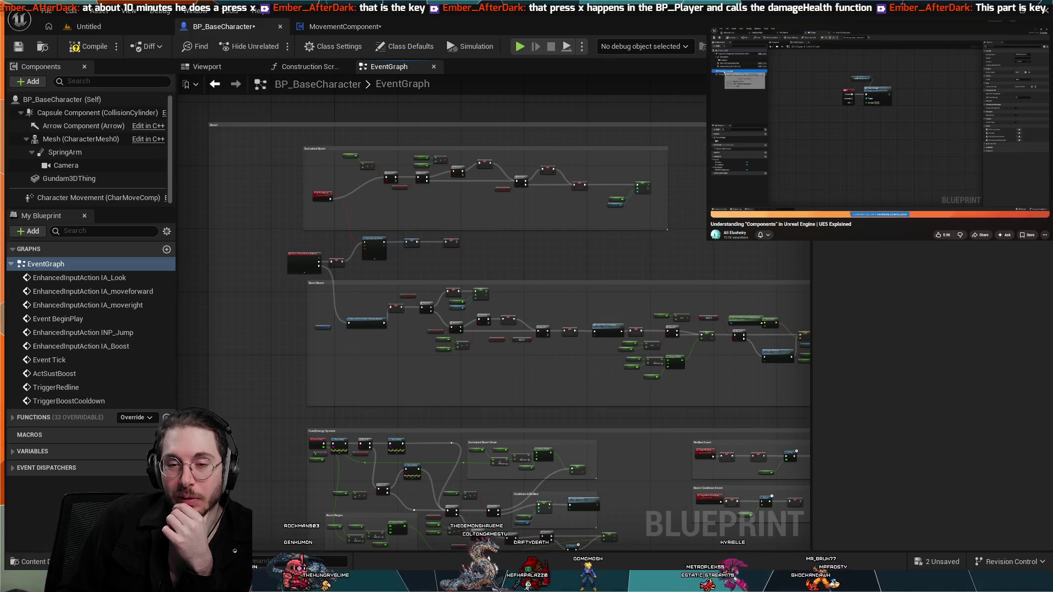
{"action": "key", "text": "space"}
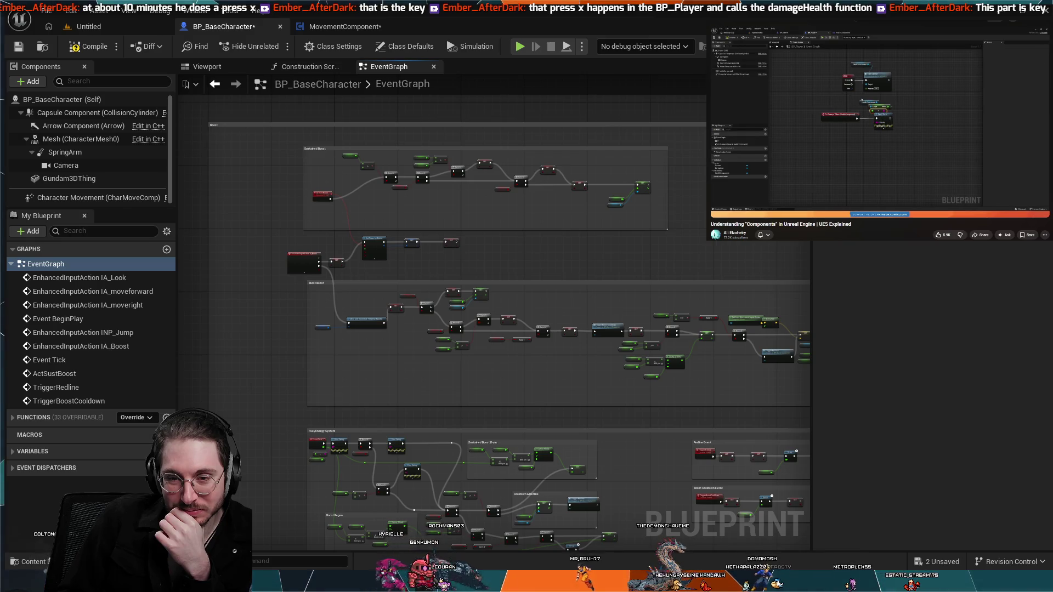
{"action": "left_click", "coordinate": [922, 125]}
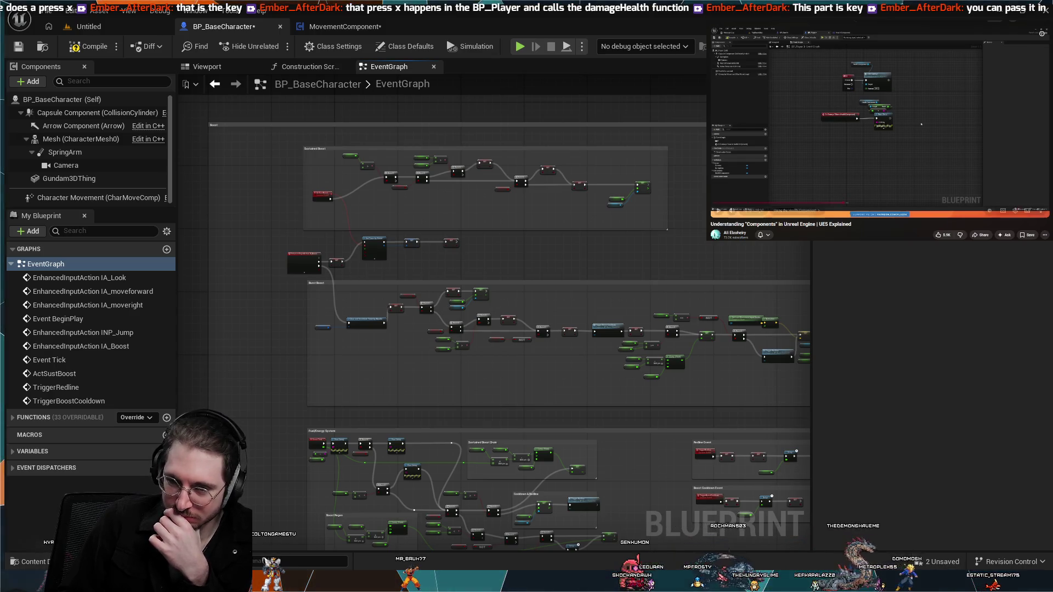
{"action": "key", "text": "space"}
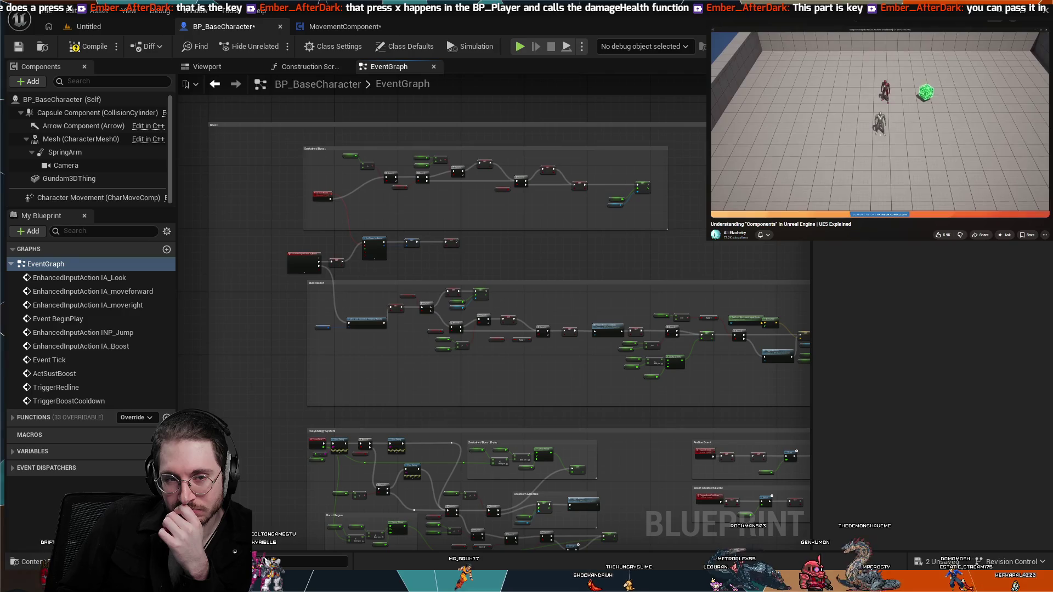
{"action": "key", "text": "space"}
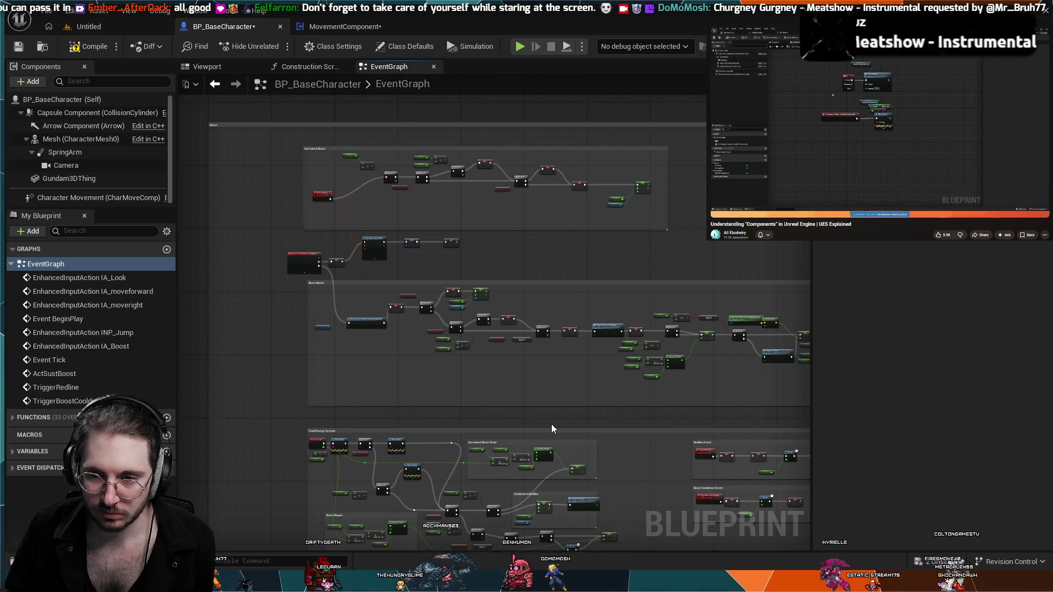
- Inspect the BP_BaseCharacter graph around the Fuel/Energy and Boost Regen nodes, then return to the MovementComponent graph
{"action": "scroll", "coordinate": [551, 429], "scroll_direction": "up", "scroll_amount": 4}
{"action": "scroll", "coordinate": [551, 424], "scroll_direction": "down", "scroll_amount": 5}
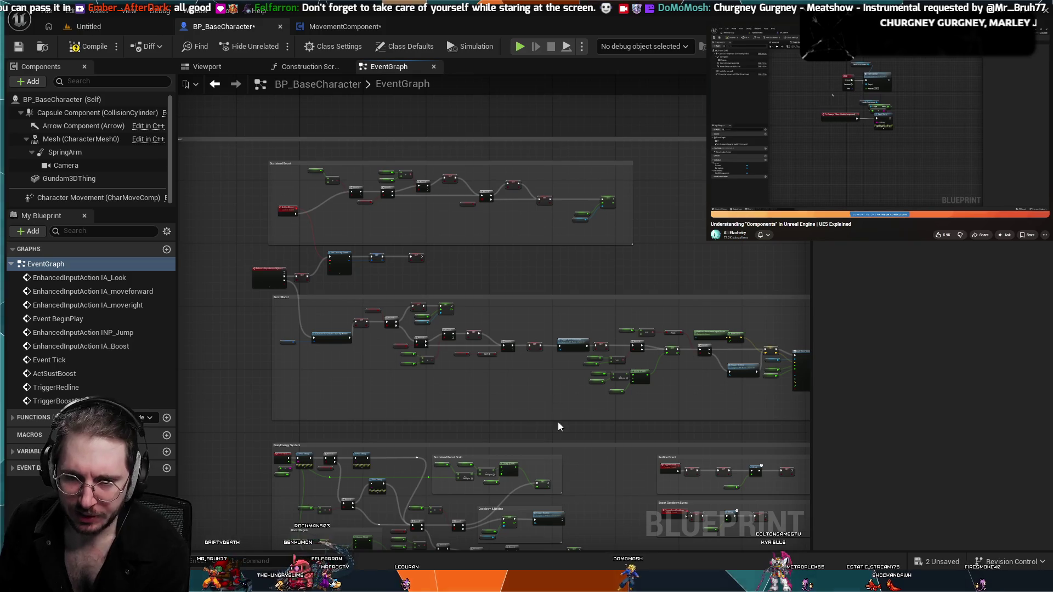
{"action": "scroll", "coordinate": [555, 420], "scroll_direction": "up", "scroll_amount": 1}
{"action": "scroll", "coordinate": [552, 416], "scroll_direction": "down", "scroll_amount": 1}
{"action": "scroll", "coordinate": [555, 340], "scroll_direction": "up", "scroll_amount": 3}
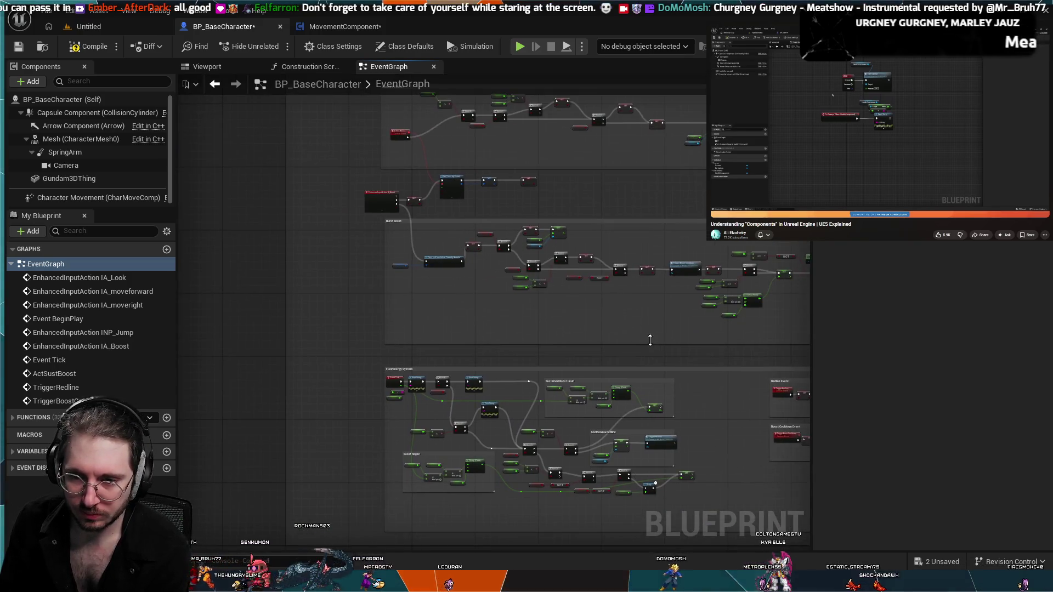
{"action": "mouse_move", "coordinate": [651, 336]}
{"action": "left_mouse_down"}
{"action": "mouse_move", "coordinate": [652, 313]}
{"action": "mouse_move", "coordinate": [633, 287]}
{"action": "mouse_move", "coordinate": [579, 323]}
{"action": "left_mouse_up"}
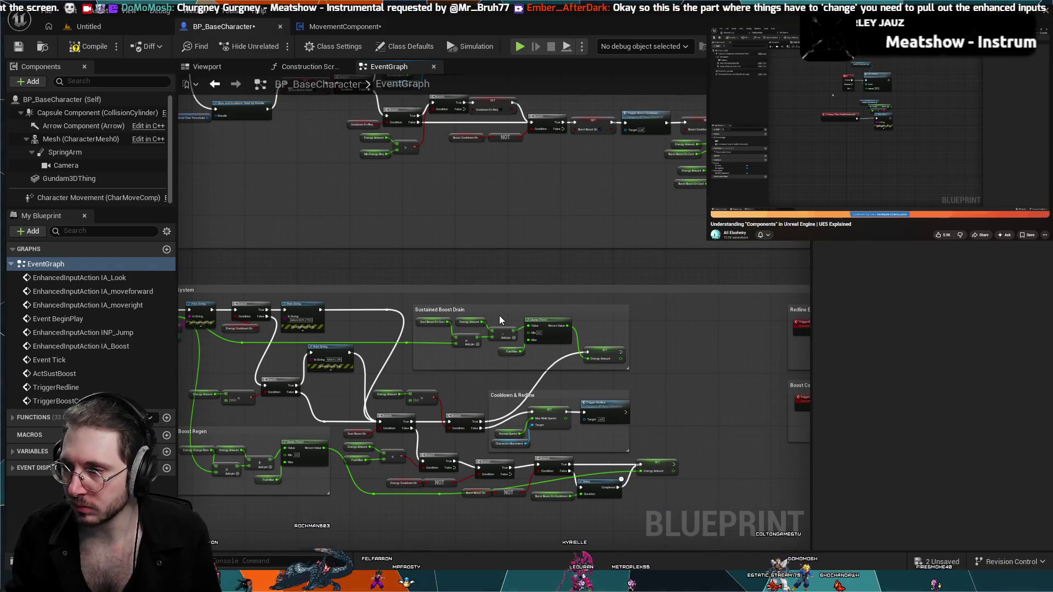
{"action": "scroll", "coordinate": [658, 320], "scroll_direction": "down", "scroll_amount": 2}
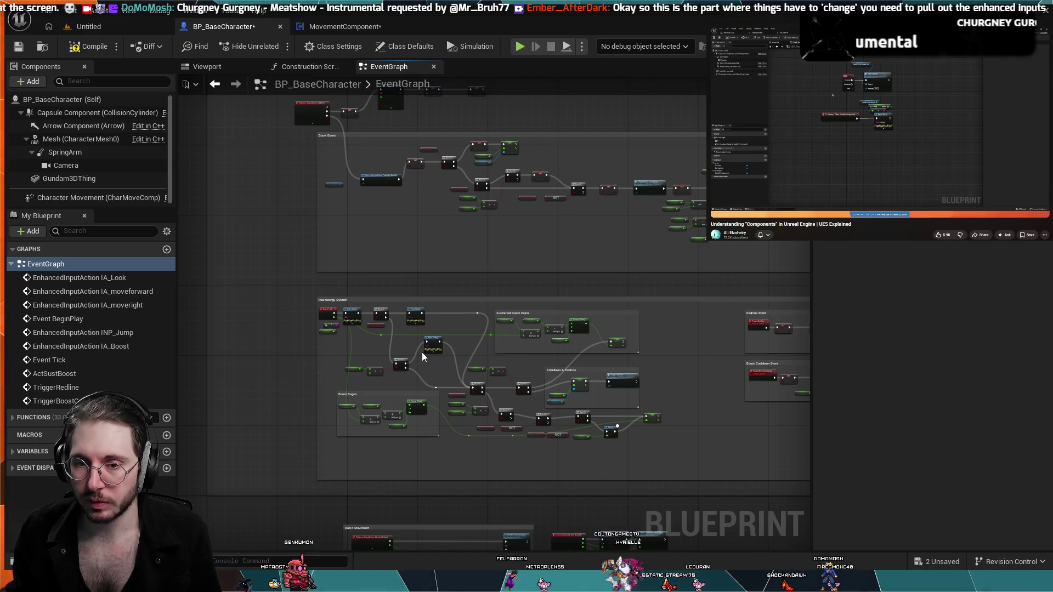
{"action": "left_click", "coordinate": [324, 26]}
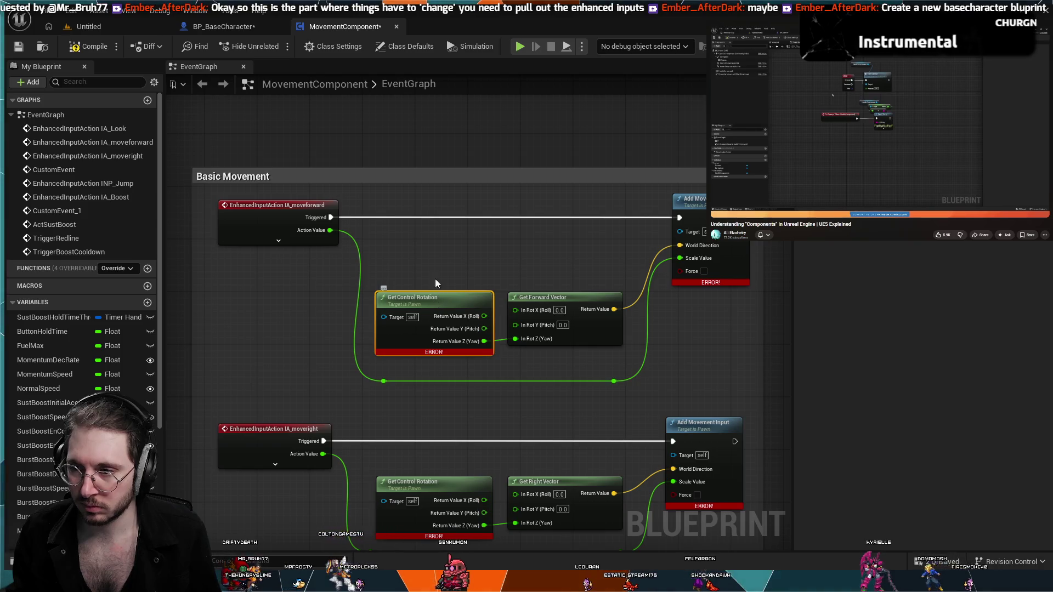
- Create a Character Blueprint Class in ActorComponents, keeping the default name NewBlueprint
{"action": "left_click", "coordinate": [210, 27]}
{"action": "left_click", "coordinate": [334, 27]}
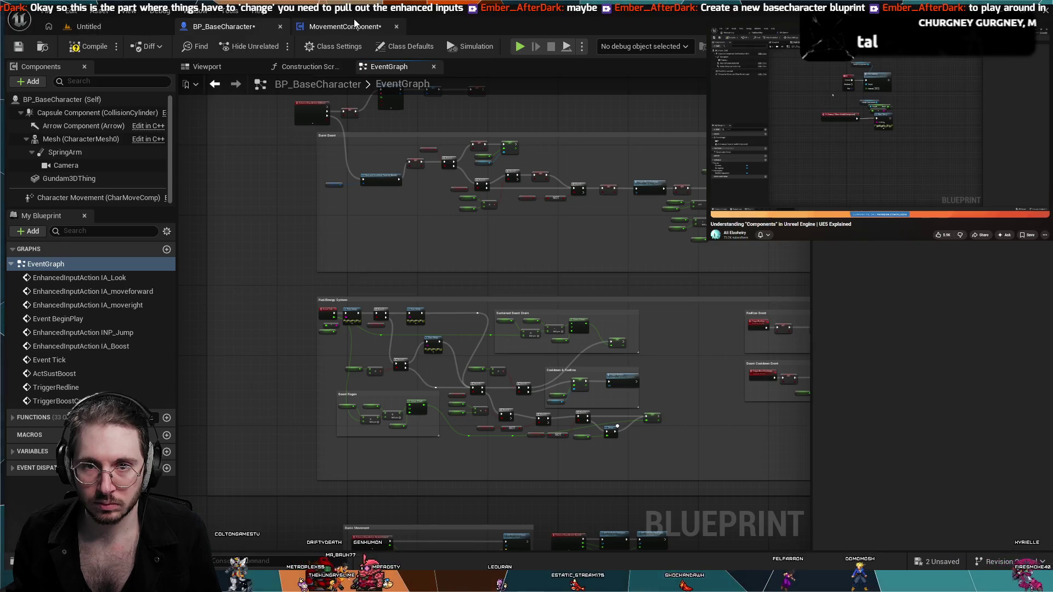
{"action": "key", "text": "ctrl+space"}
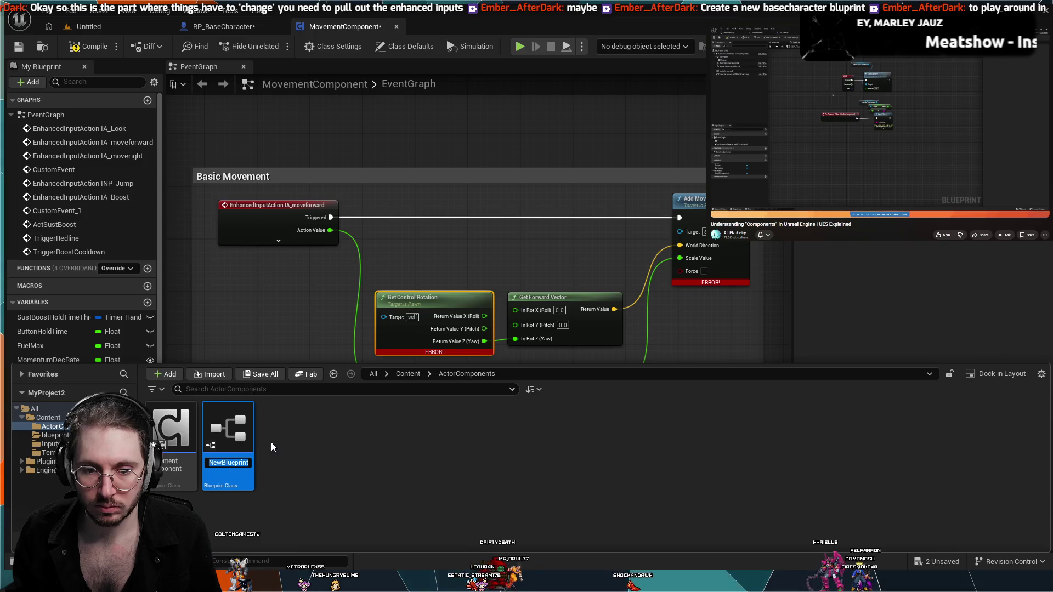
{"action": "key", "text": "Return"}
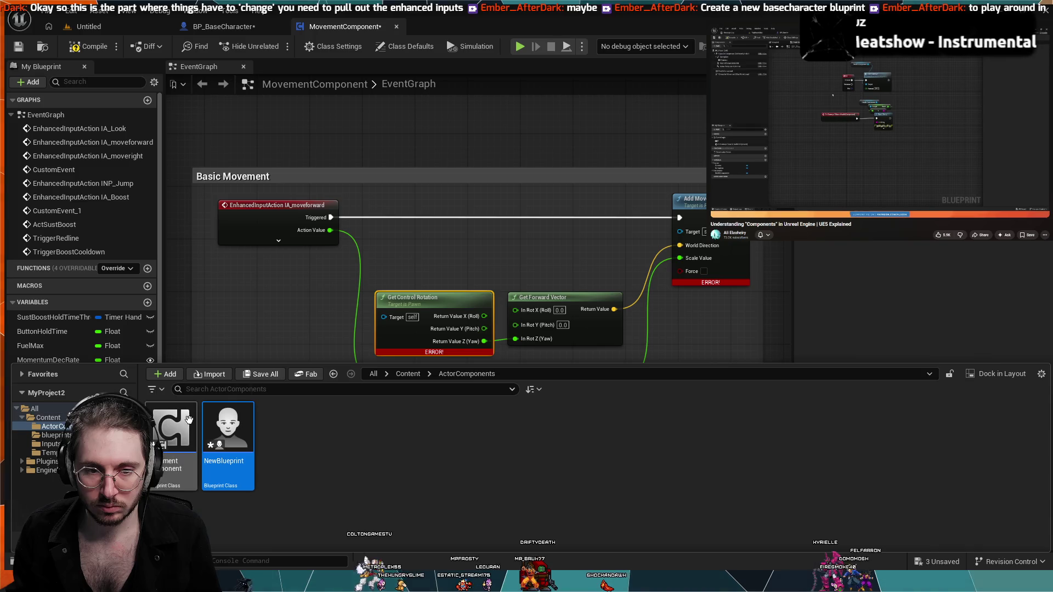
- Open NewBlueprint from the ActorComponents folder in its own Blueprint editor
{"action": "left_click", "coordinate": [54, 435]}
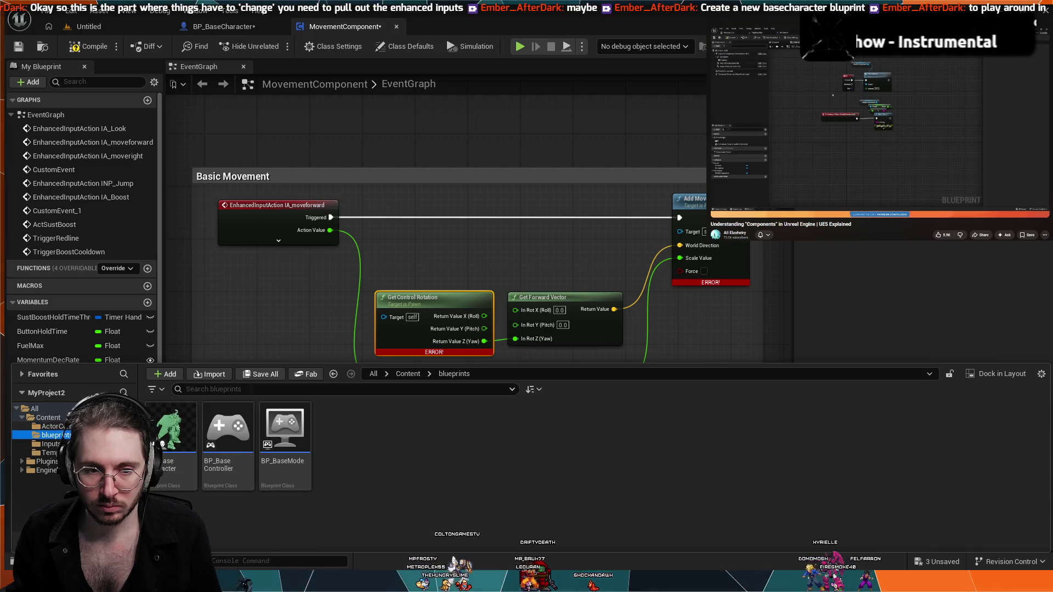
{"action": "left_click", "coordinate": [54, 426]}
{"action": "left_click", "coordinate": [240, 435]}
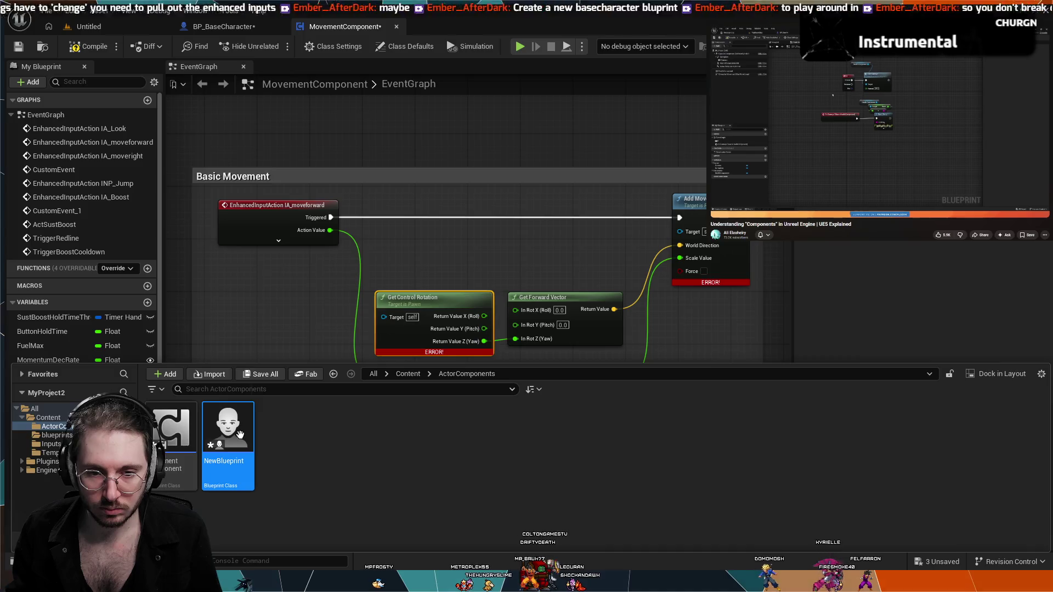
{"action": "double_click", "coordinate": [239, 435]}
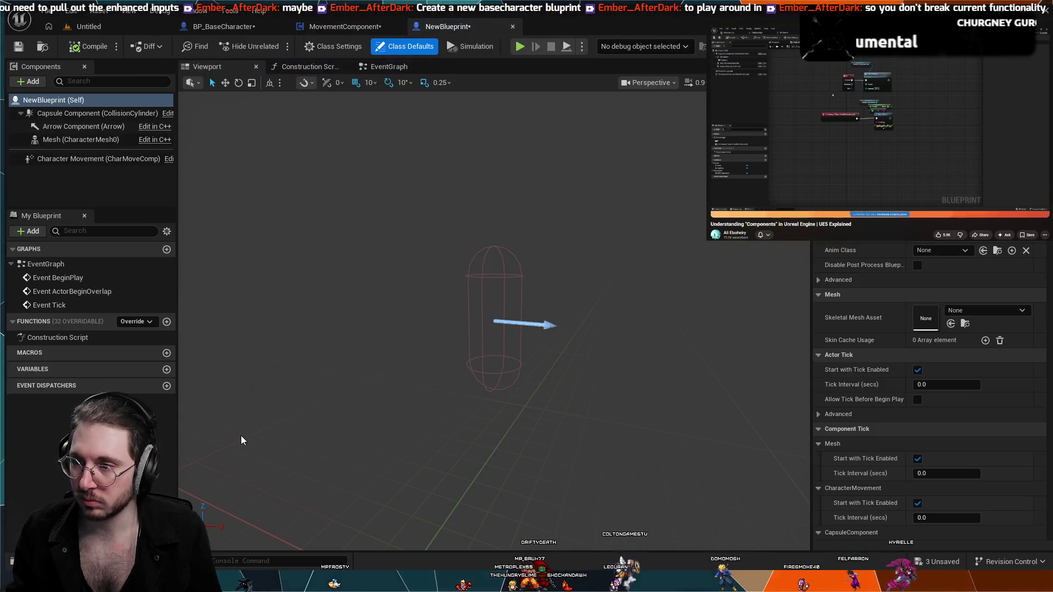